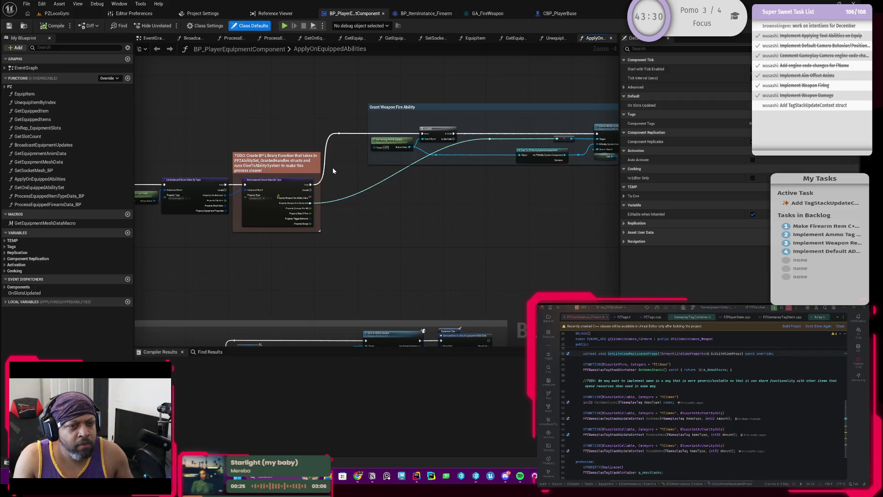
Add a new function named ReloadActiveTool_BP to the equipment component Blueprint
drag(231, 229, 352, 181)
mouse_move(286, 203)
mouse_down()
mouse_move(424, 173)
mouse_move(336, 186)
mouse_up()
scroll(441, 172, down, 1)
scroll(442, 173, up, 2)
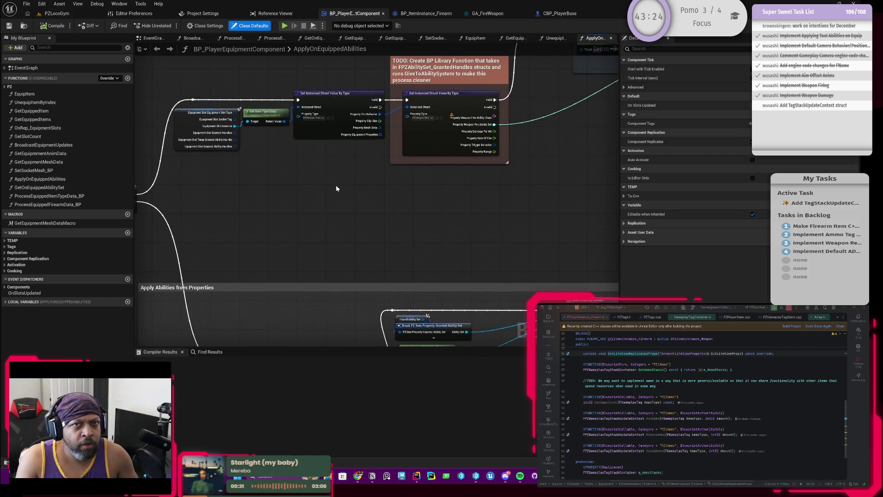
drag(457, 178, 336, 195)
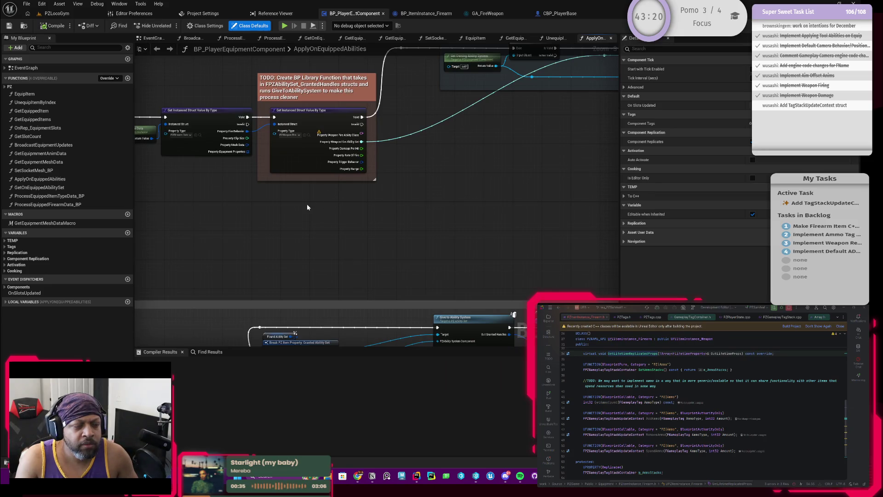
mouse_move(307, 205)
mouse_down()
mouse_move(376, 190)
mouse_move(476, 186)
mouse_up()
mouse_move(346, 192)
mouse_down()
mouse_move(460, 192)
mouse_move(391, 193)
mouse_up()
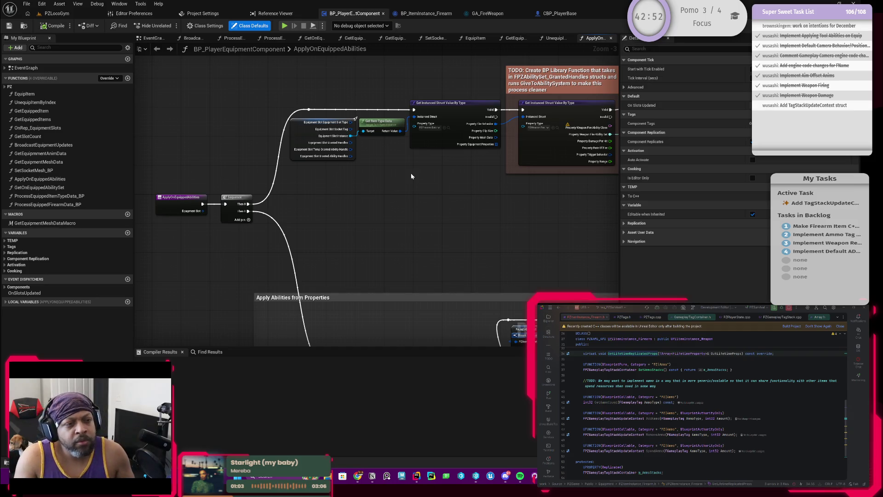
mouse_move(436, 186)
mouse_down()
mouse_move(348, 186)
mouse_move(338, 199)
mouse_move(450, 193)
mouse_move(429, 197)
mouse_up()
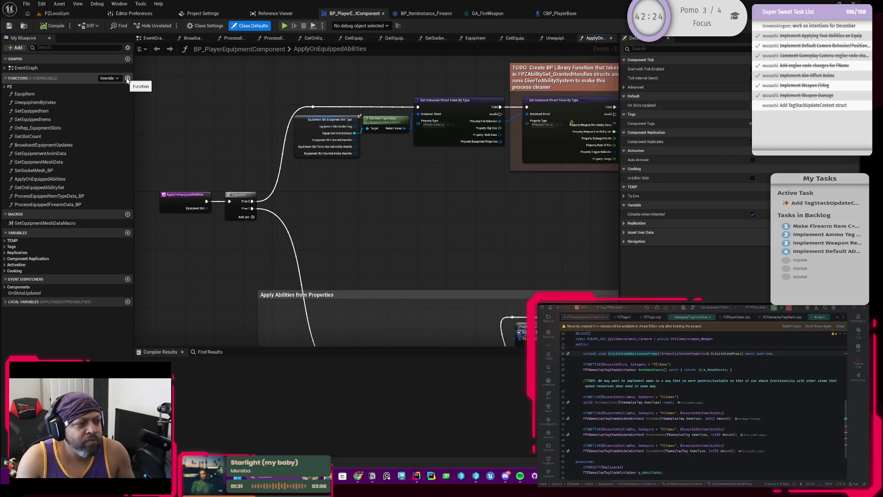
click(127, 78)
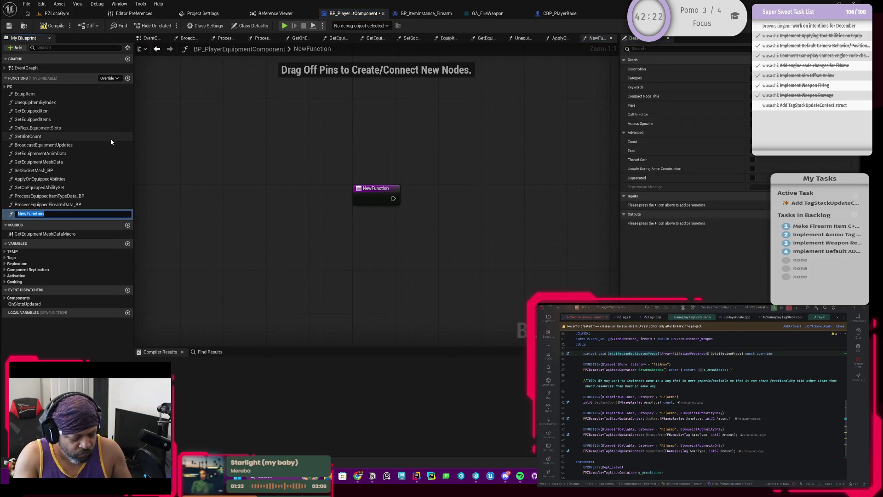
text(Reload)
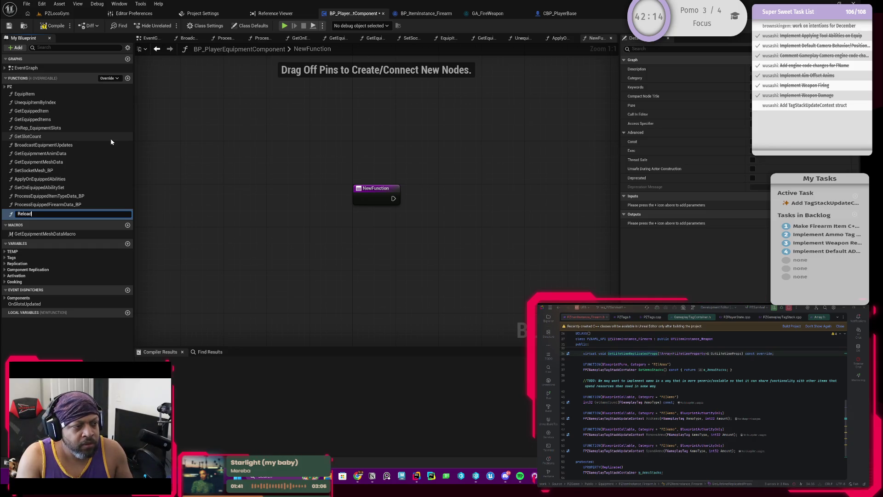
text(Active)
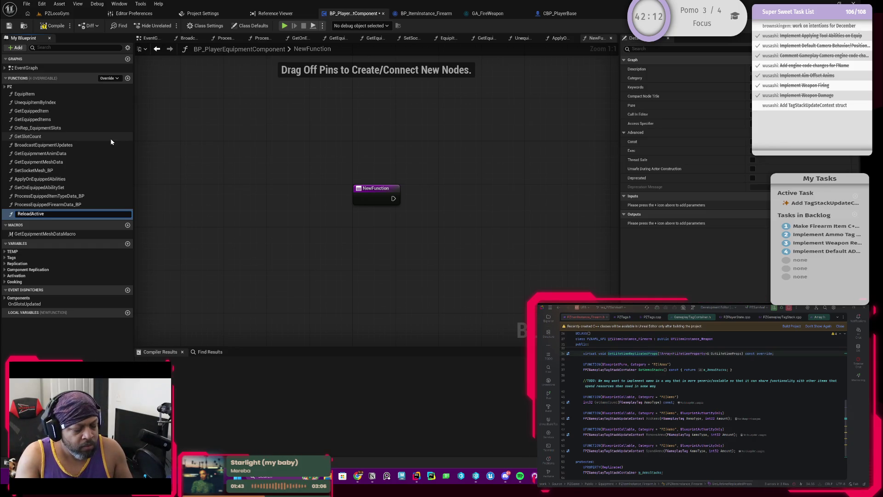
text(Too)
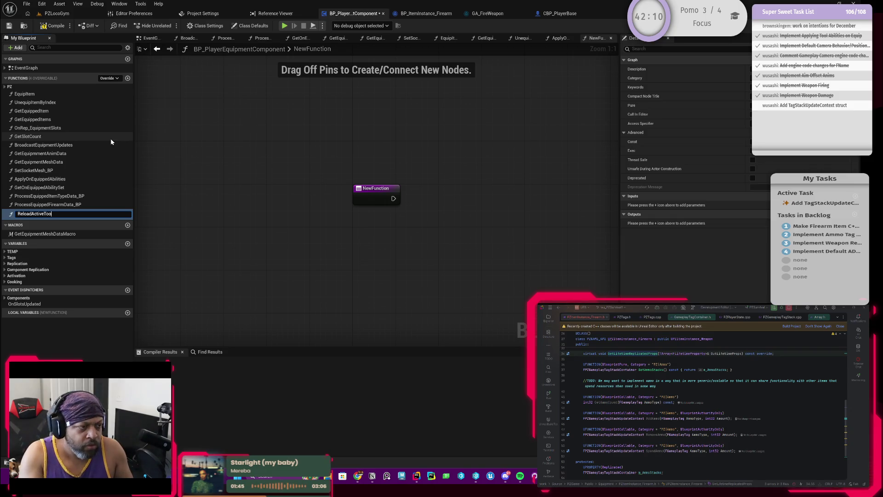
text(l_BP)
key(Return)
Compile and save the Blueprint, then select the new function's entry node
drag(311, 134, 237, 120)
click(53, 28)
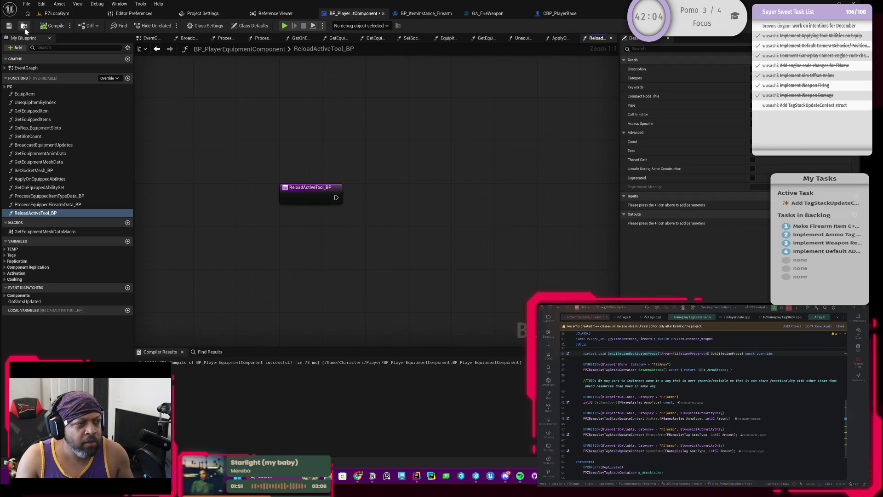
key(ctrl+s)
mouse_move(352, 228)
mouse_down()
mouse_move(326, 228)
mouse_move(325, 198)
mouse_move(304, 204)
mouse_move(330, 230)
mouse_move(320, 231)
mouse_up()
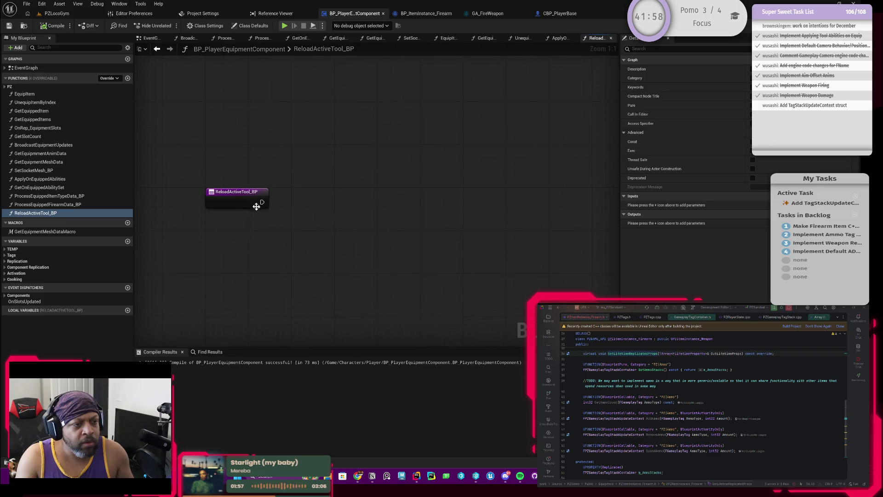
drag(274, 209, 266, 213)
scroll(266, 214, down, 2)
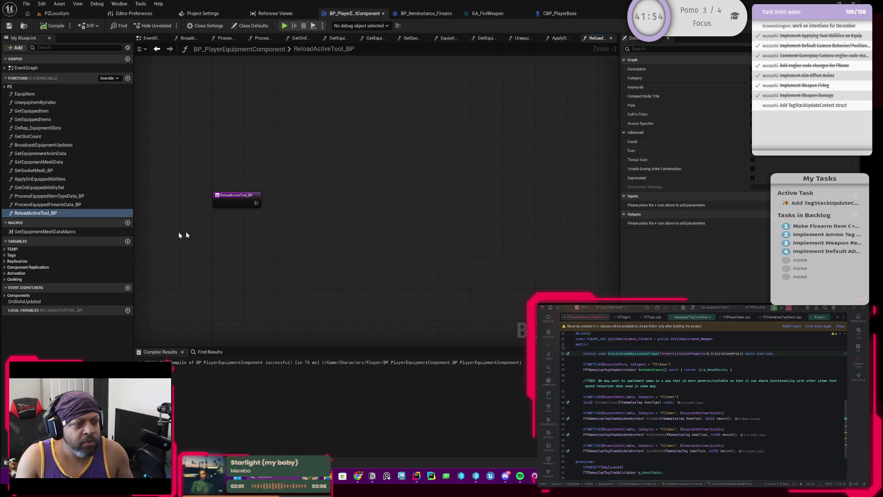
scroll(238, 231, up, 2)
click(241, 193)
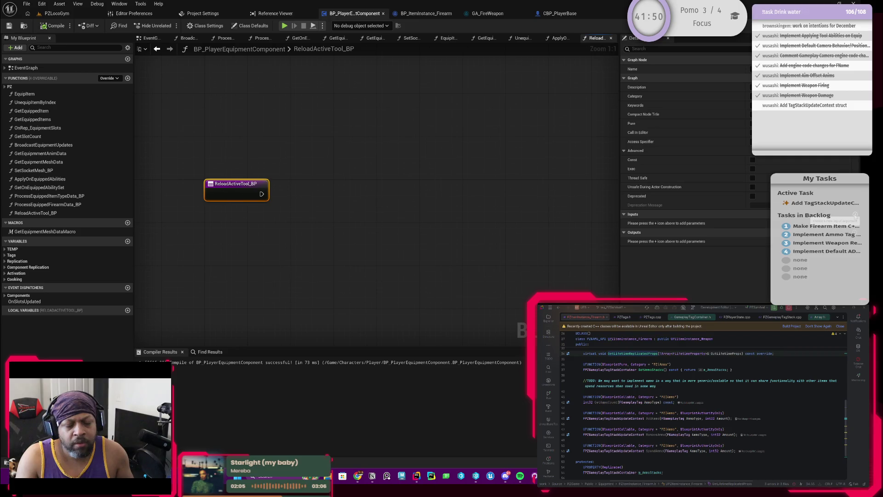
drag(383, 207, 387, 211)
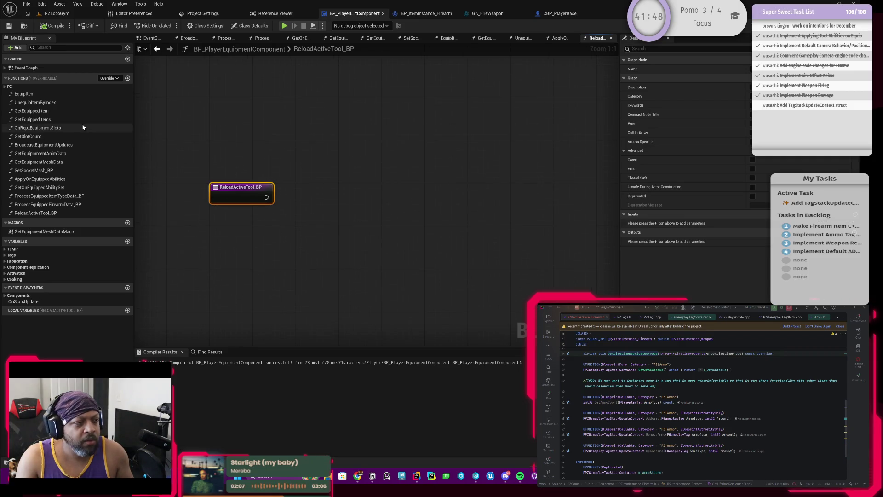
Place a Get Equipment Slots node below the function entry node
right_click(333, 219)
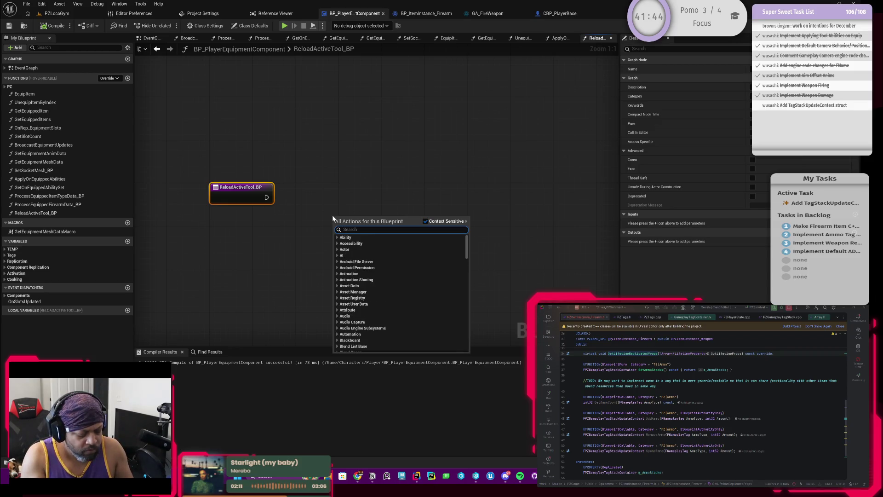
text(slot)
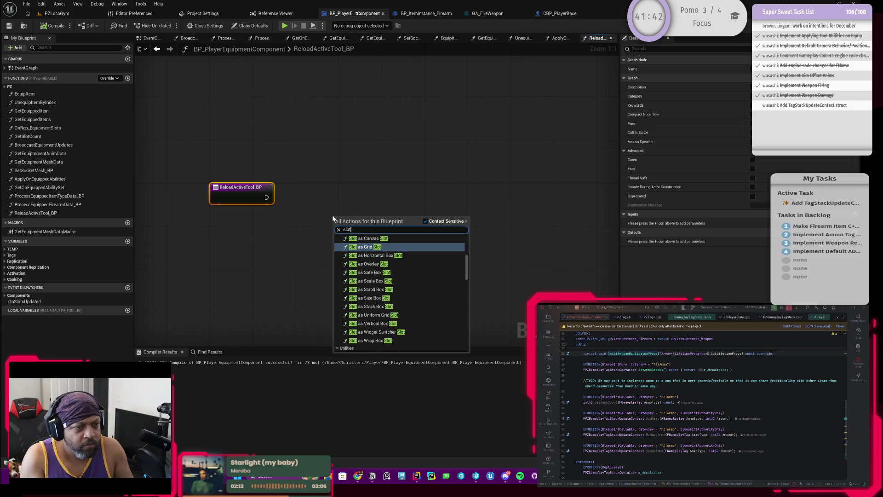
scroll(390, 287, down, 5)
scroll(390, 288, up, 10)
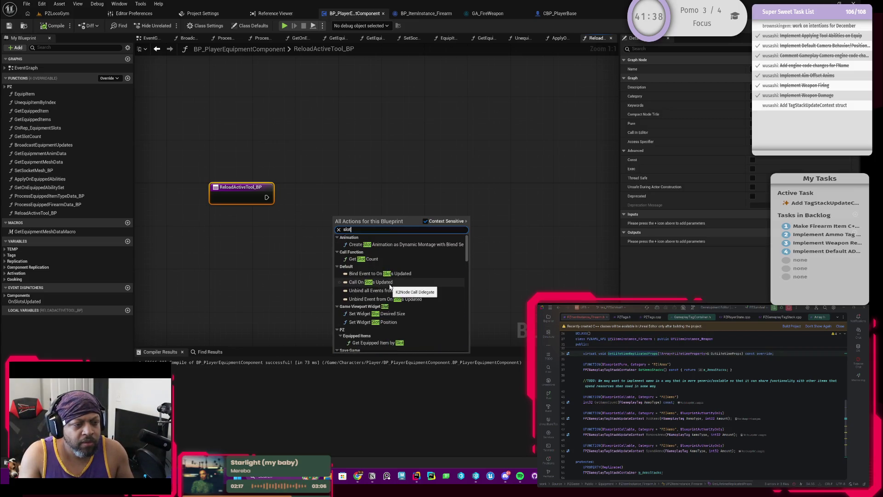
scroll(468, 251, up, 1)
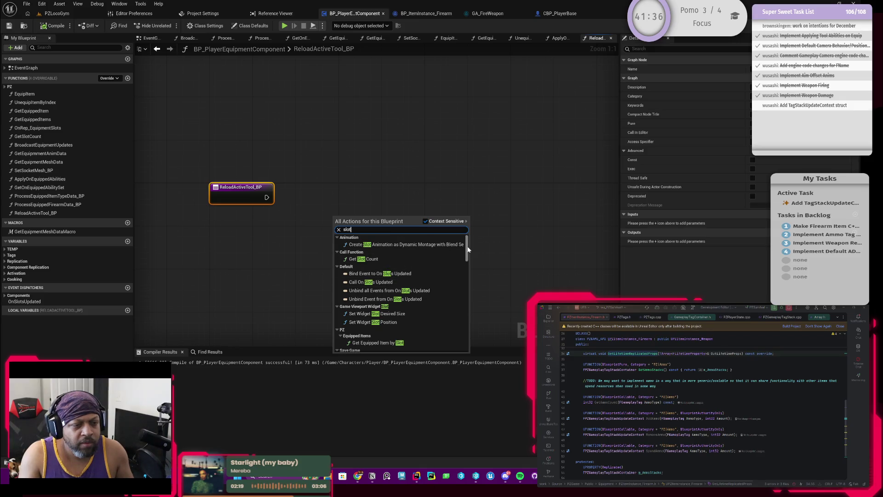
drag(468, 249, 478, 347)
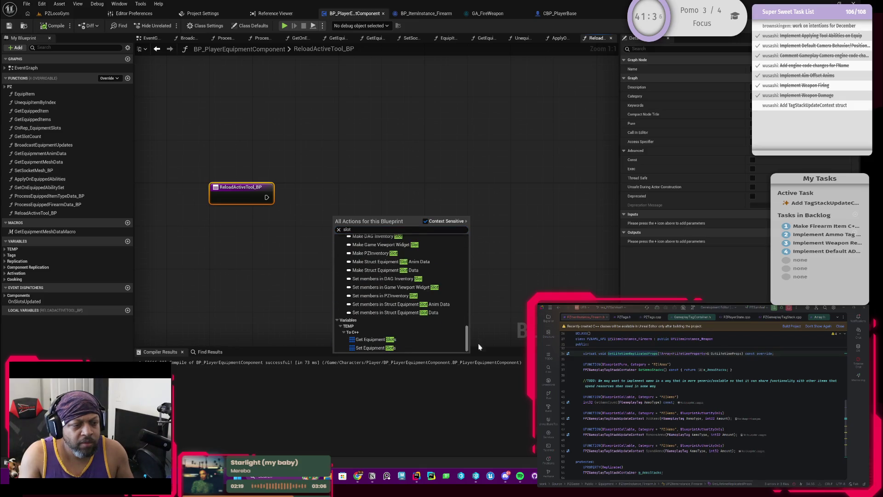
click(375, 339)
mouse_move(336, 226)
mouse_down()
mouse_move(330, 243)
mouse_move(310, 252)
mouse_up()
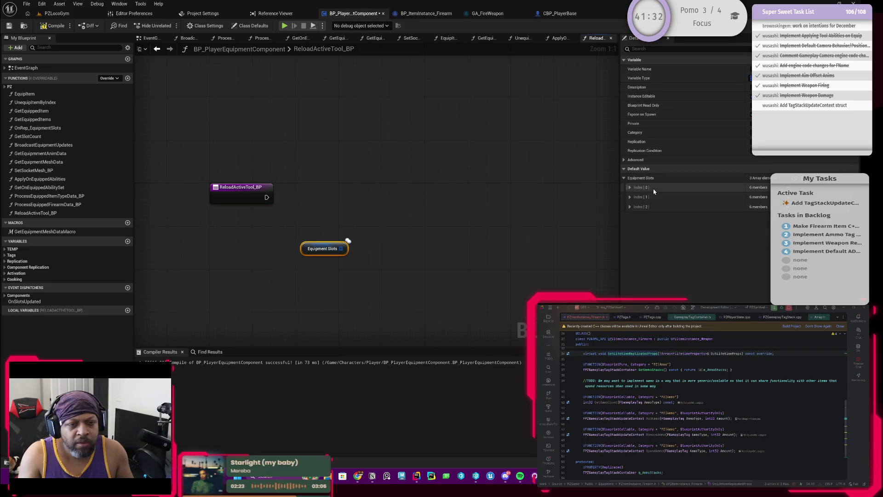
Expand Index [0] of the Equipment Slots defaults to review its slot type
click(629, 187)
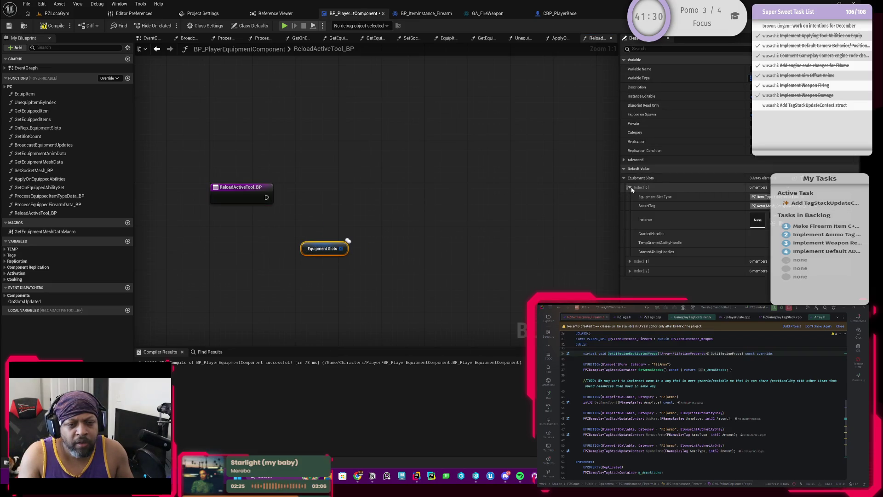
click(630, 187)
click(630, 188)
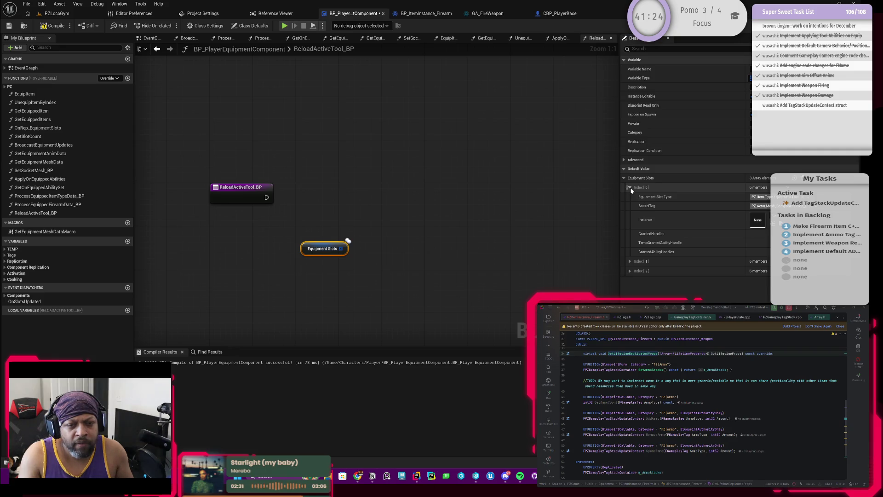
click(630, 188)
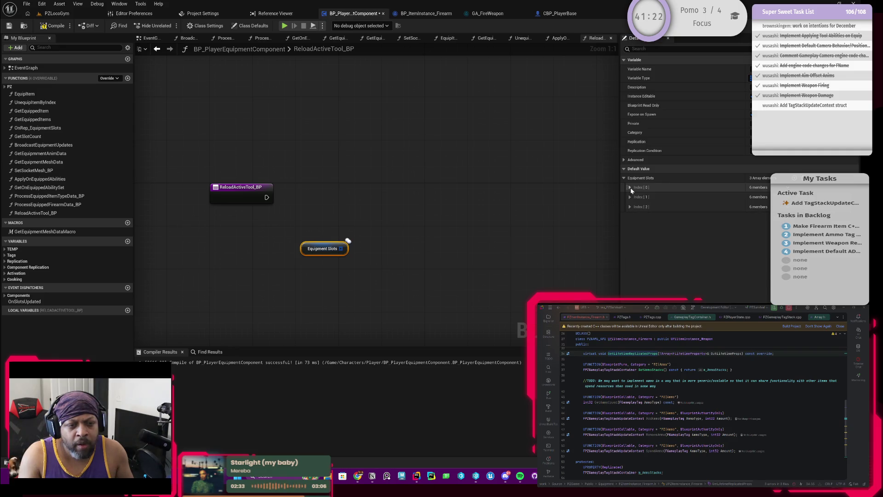
click(247, 196)
click(341, 247)
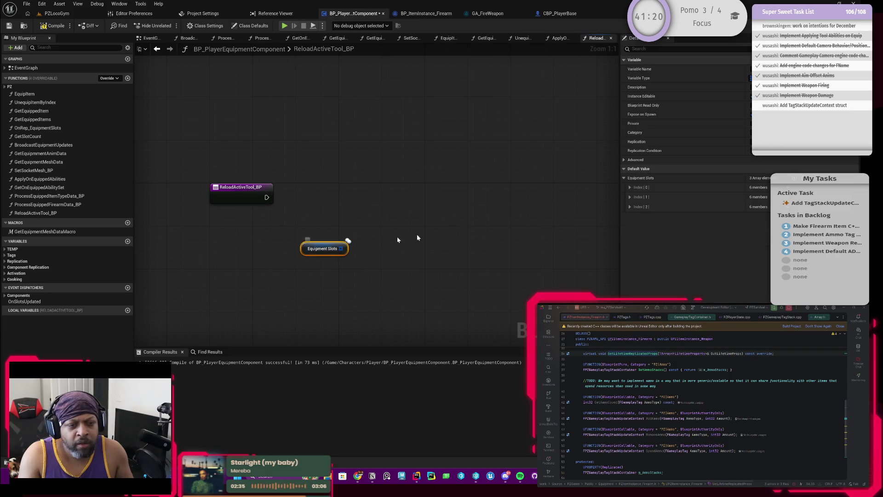
click(631, 187)
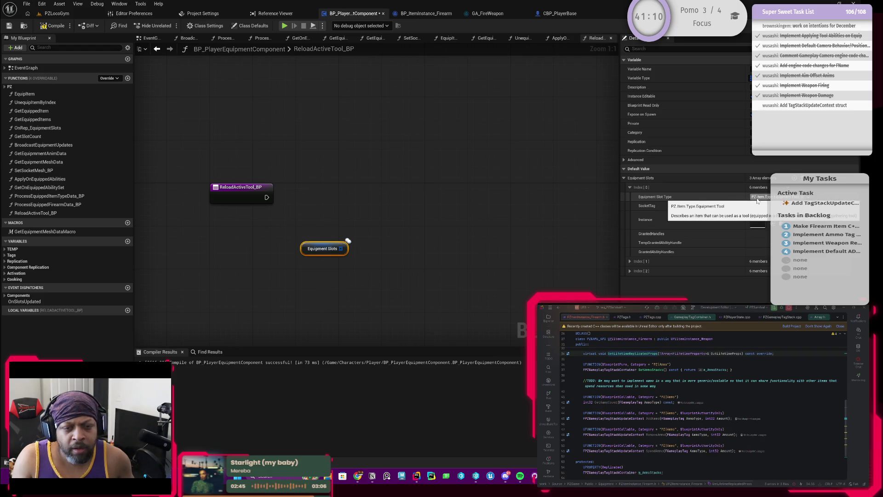
click(260, 193)
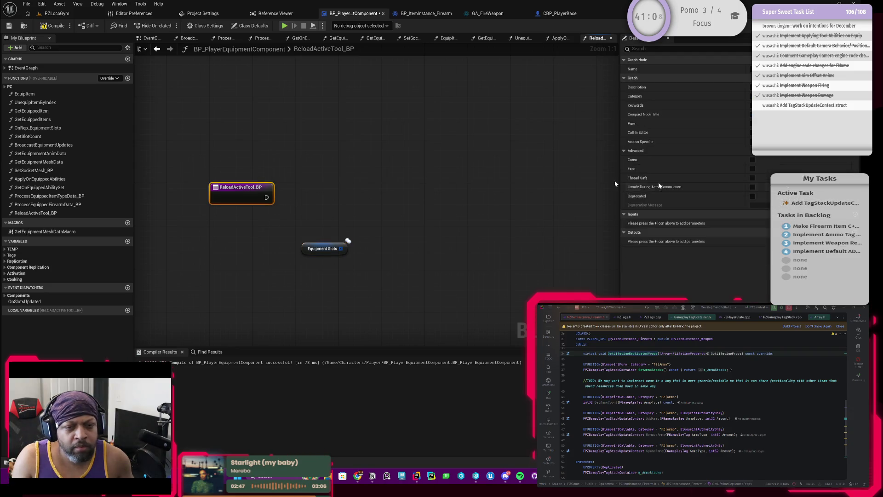
Add a Gameplay Tag input named SlotTag to the function
click(854, 214)
click(762, 224)
text(gameplaytag)
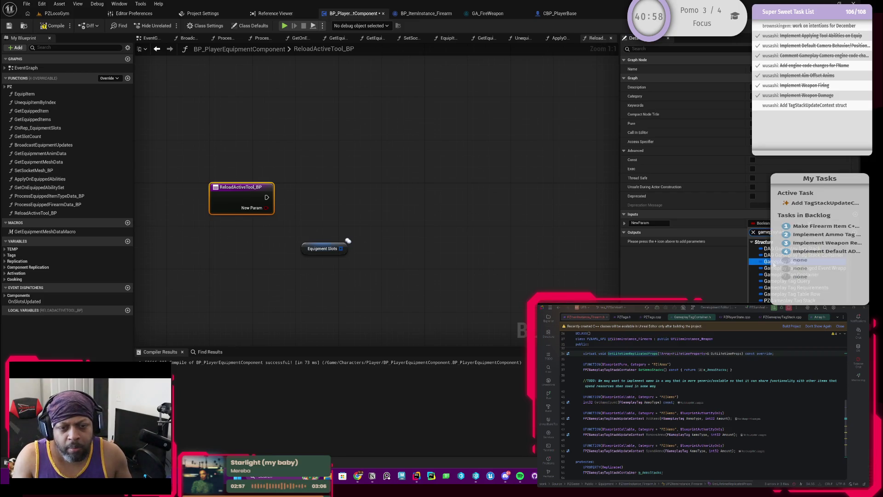
click(778, 262)
click(653, 223)
key(BackSpace)
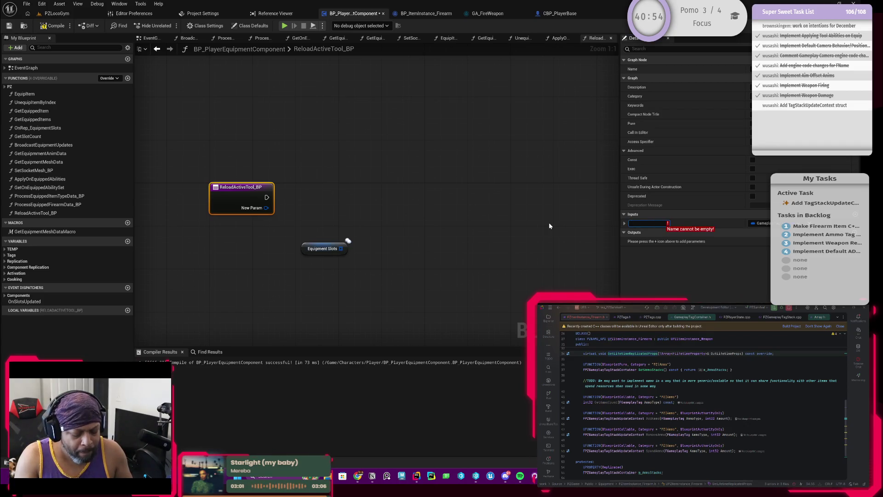
text(SlotTag)
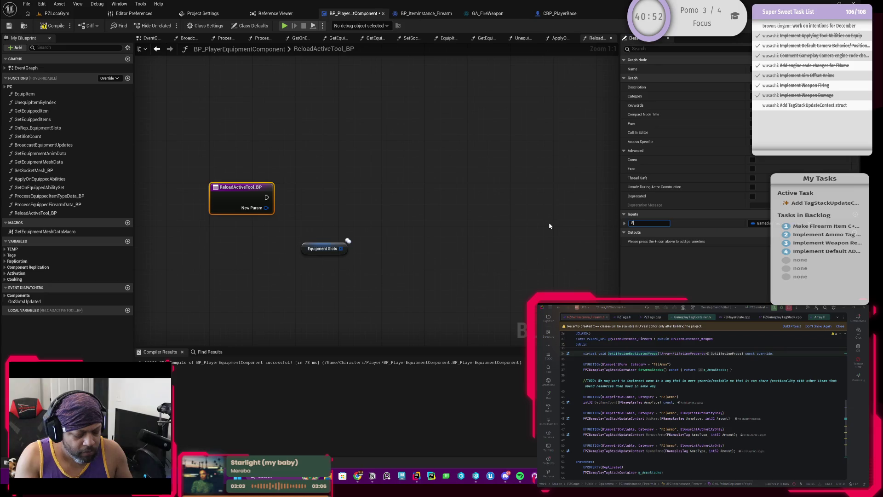
key(Return)
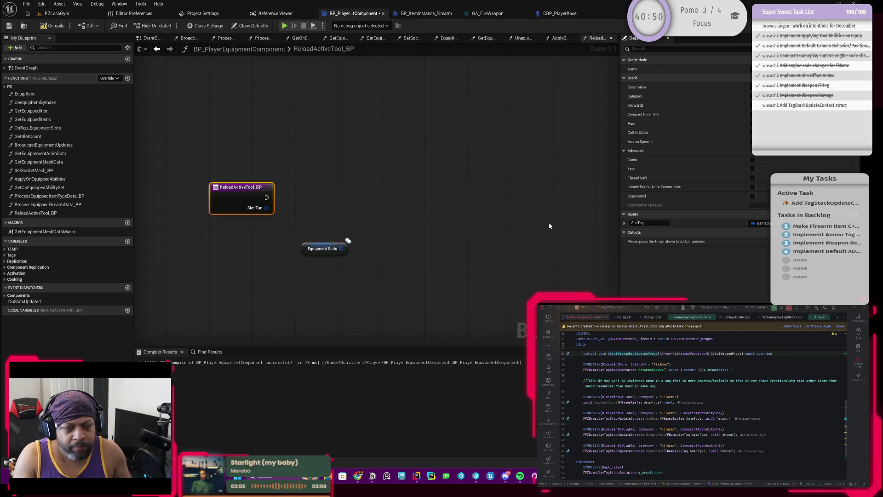
click(624, 224)
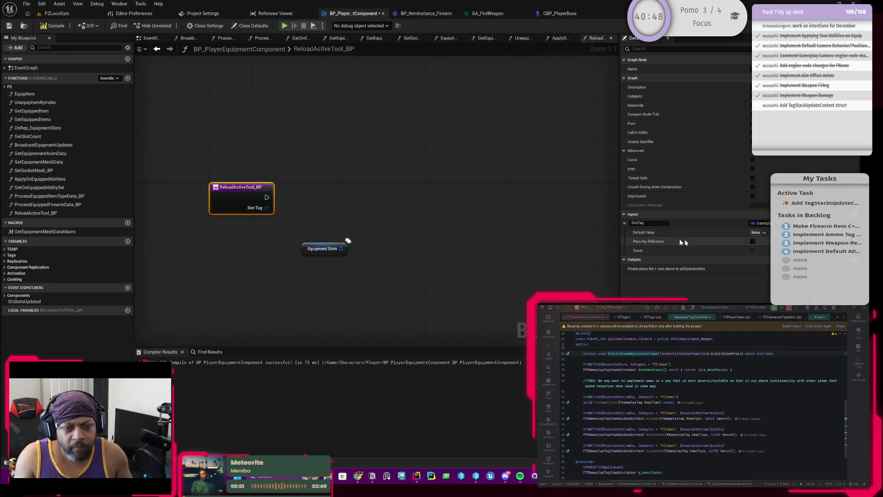
Browse the tags offered for the Slot Tag default value, then select Equipment Slots
click(758, 232)
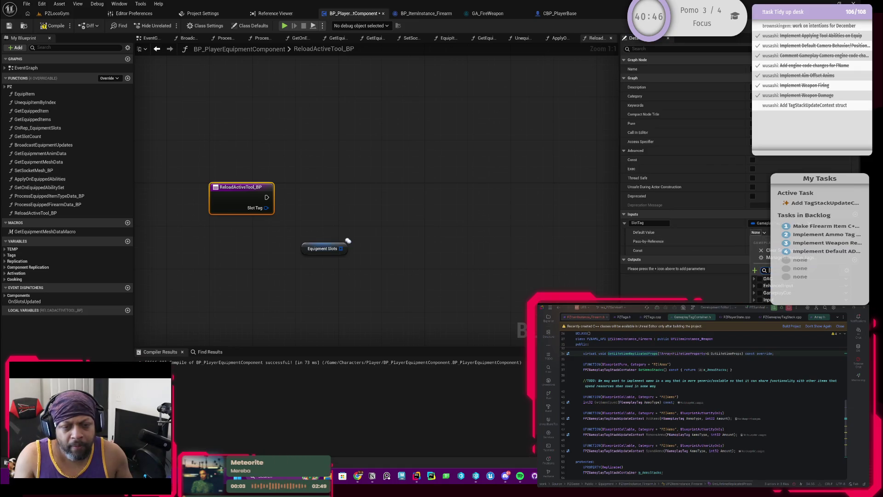
scroll(782, 287, down, 1)
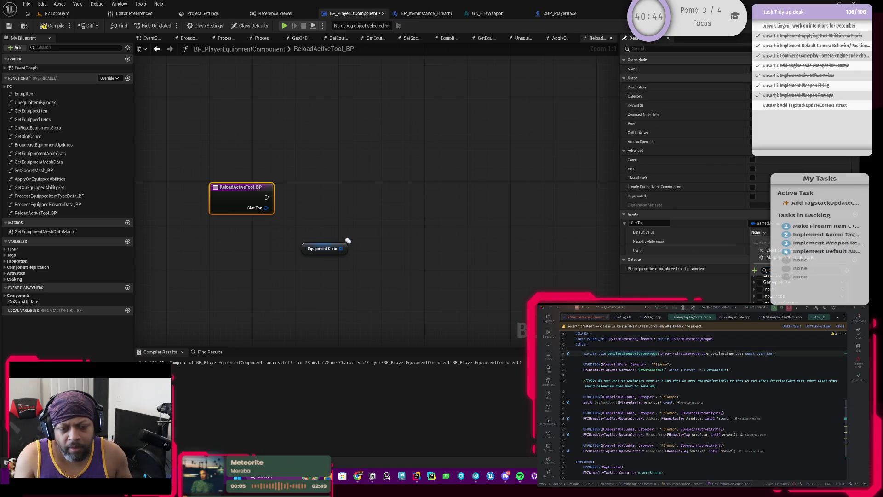
scroll(773, 287, up, 3)
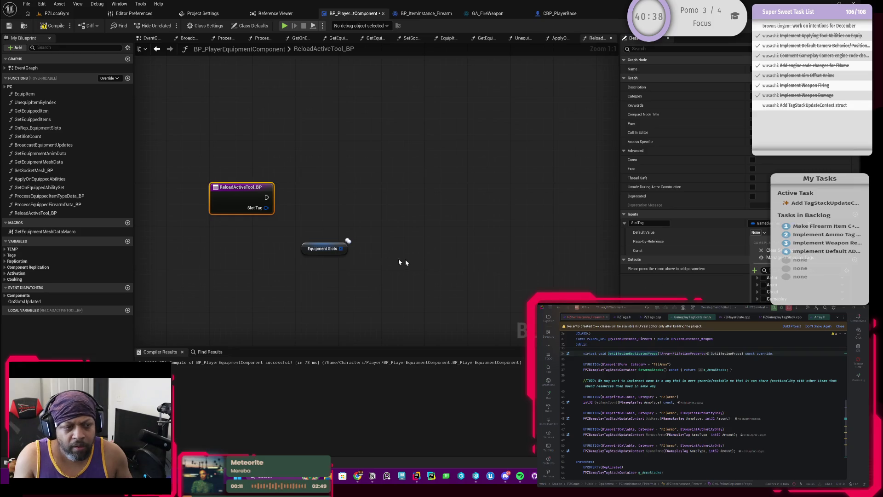
click(330, 251)
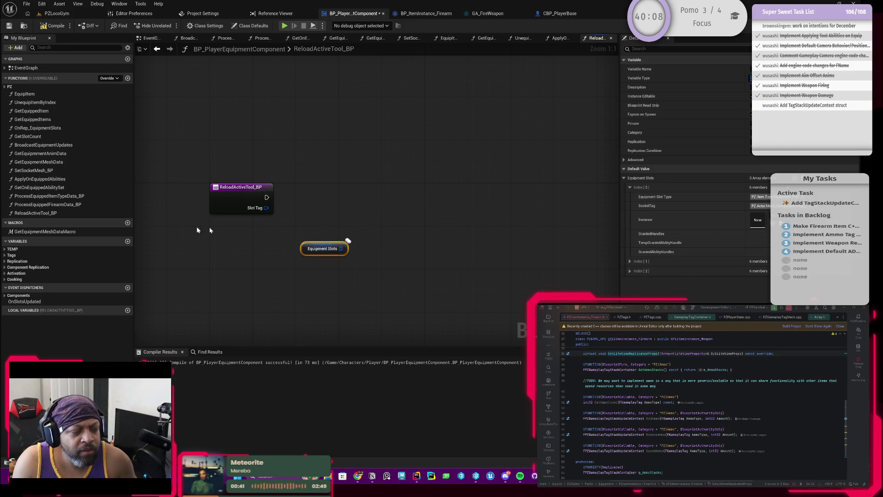
Rename the function to ReloadActiveTools_BP, recompile, and remove the Slot Tag input
drag(334, 206, 320, 211)
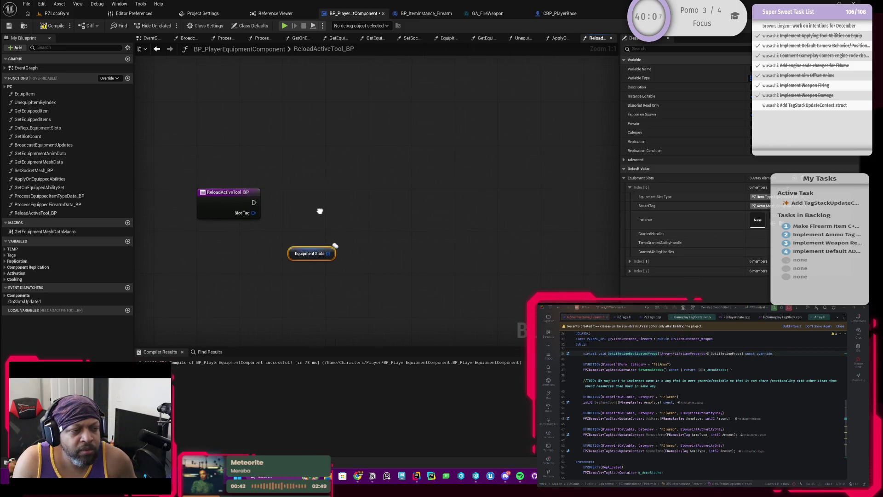
click(227, 202)
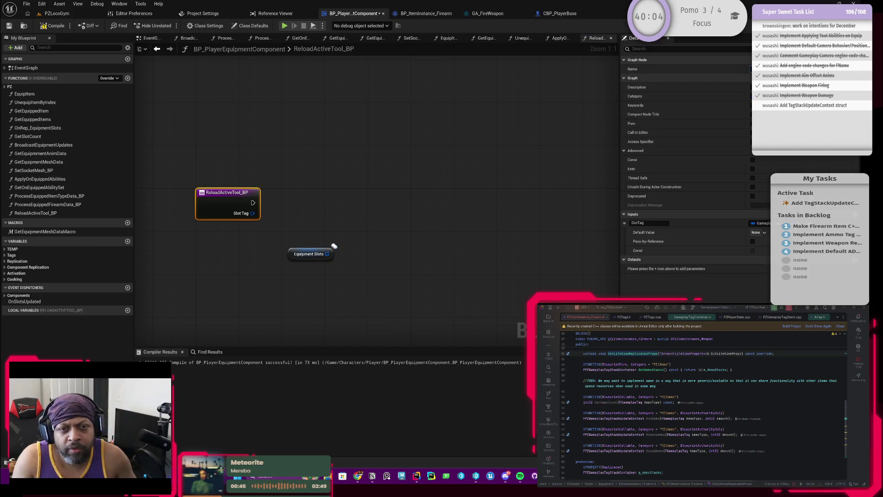
text(s)
key(Return)
click(308, 190)
key(F7)
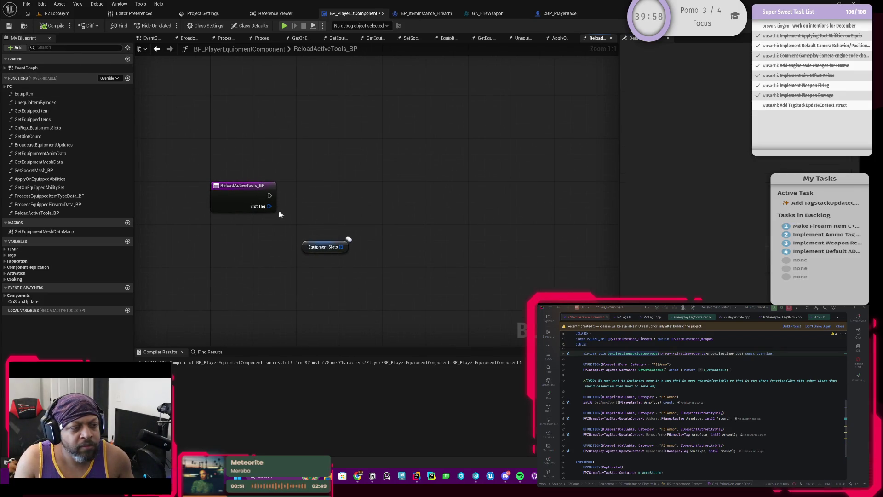
click(270, 208)
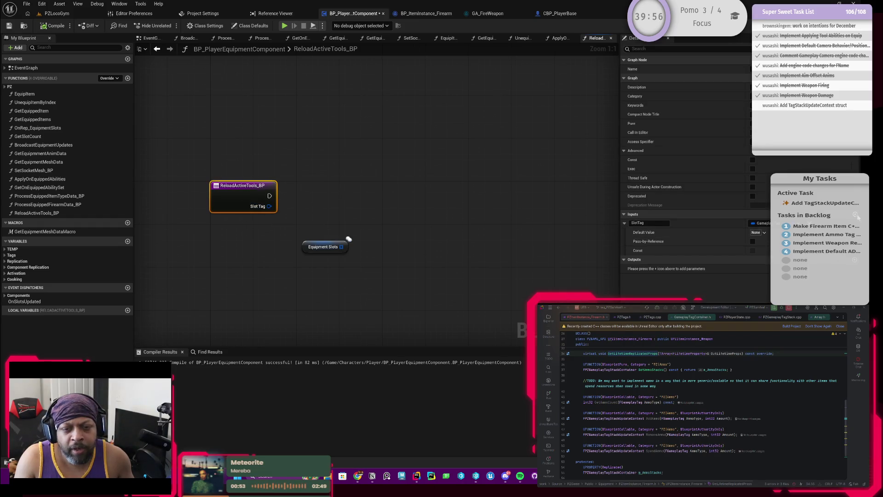
key(ctrl+z)
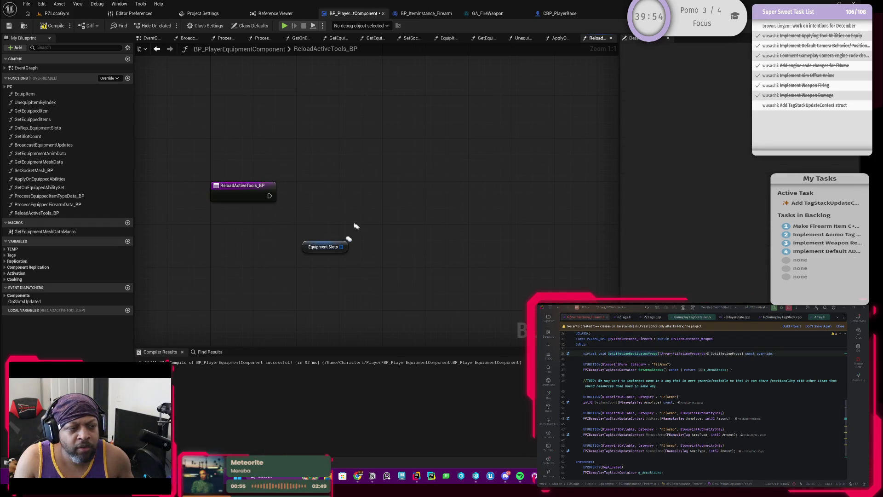
Add a For Each Loop after the entry, feeding Equipment Slots into its Array input
click(268, 243)
drag(364, 191, 428, 213)
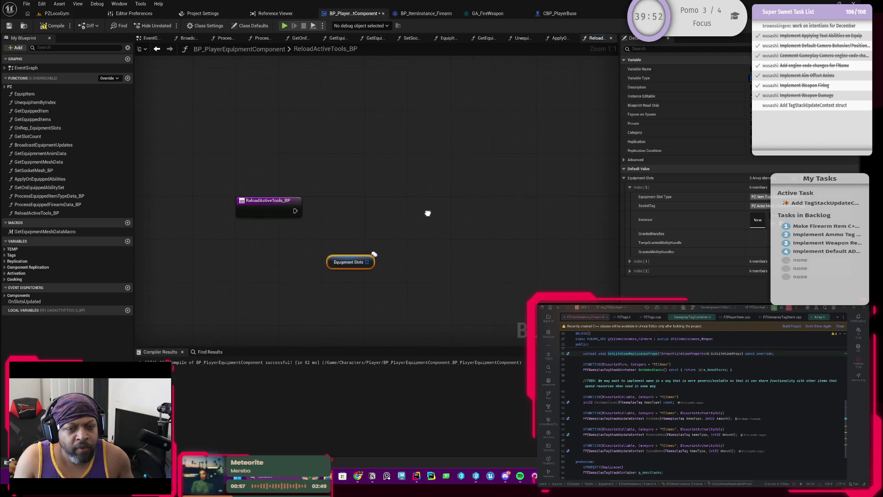
drag(326, 270, 254, 288)
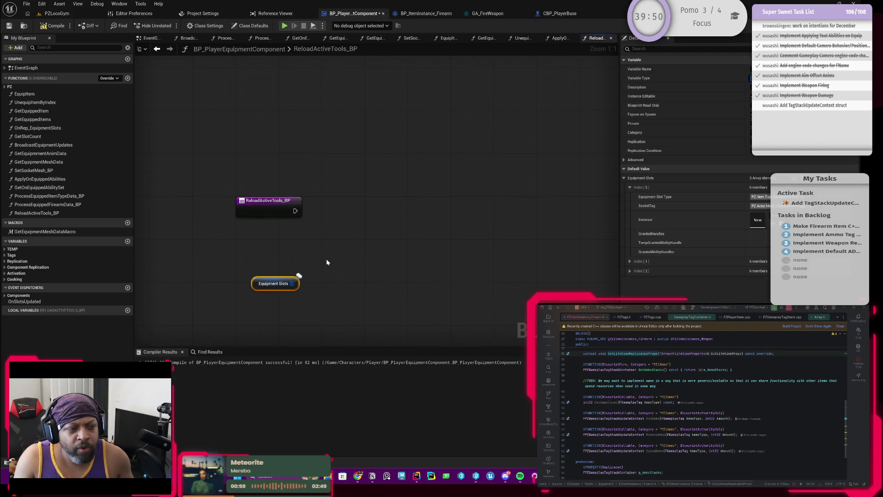
drag(281, 216, 345, 215)
text(for)
key(Return)
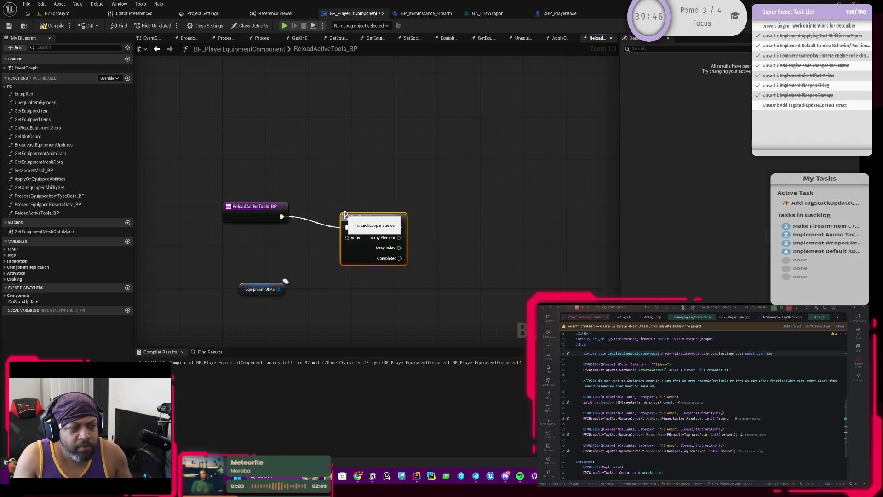
drag(279, 291, 385, 230)
drag(242, 293, 311, 239)
mouse_move(316, 189)
mouse_down()
mouse_move(404, 270)
mouse_move(394, 247)
mouse_move(373, 247)
mouse_move(380, 249)
mouse_up()
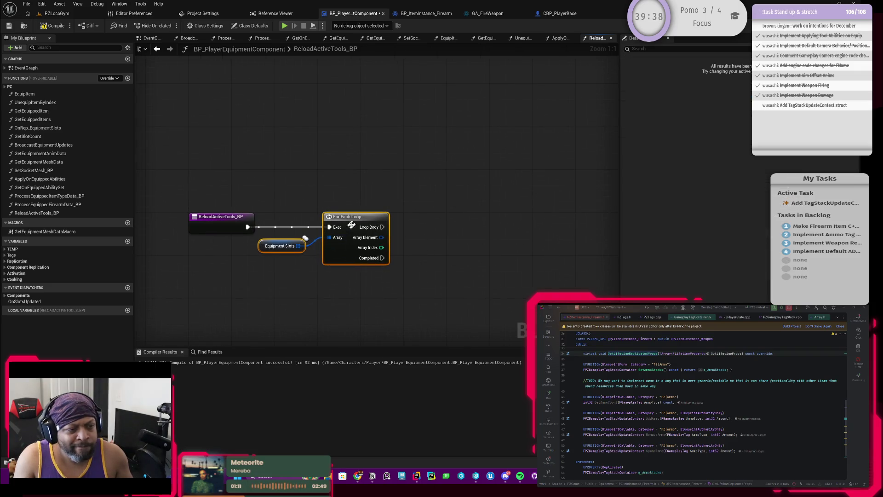
click(273, 246)
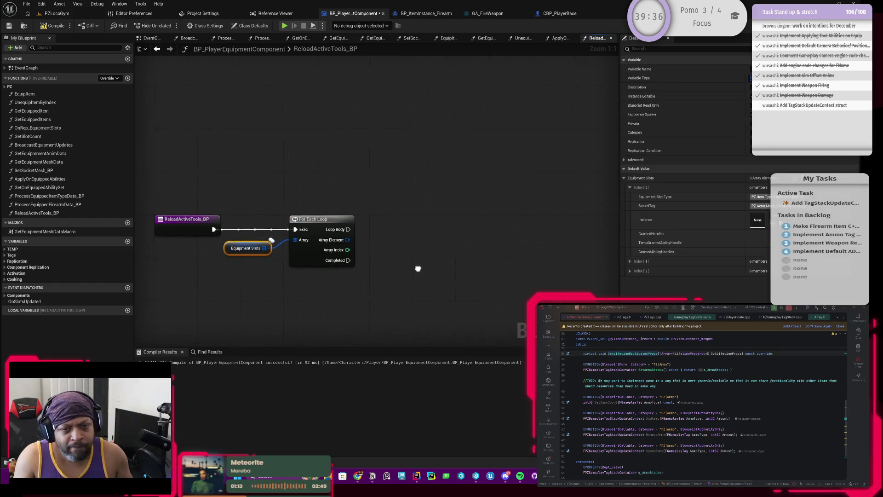
drag(417, 268, 406, 270)
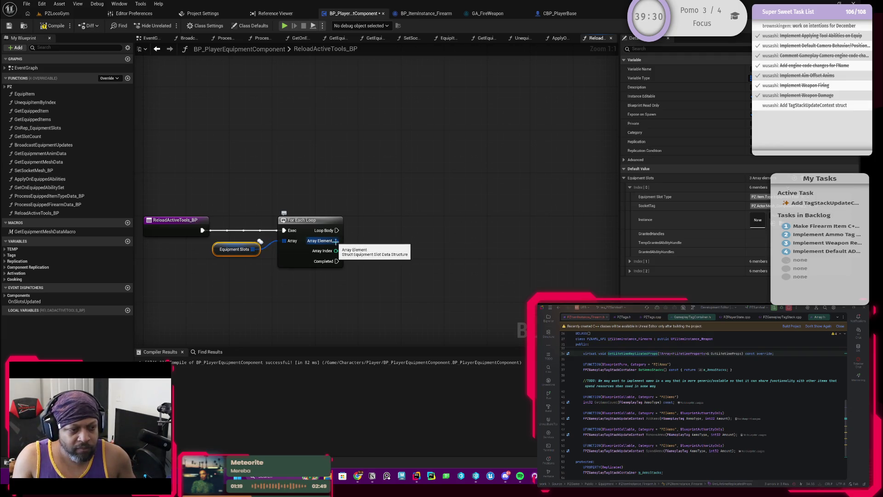
Break Array Element with Break Struct Equipment Slot Data, hiding every output except Instance
right_click(336, 241)
drag(336, 240, 373, 237)
text(bre)
key(Return)
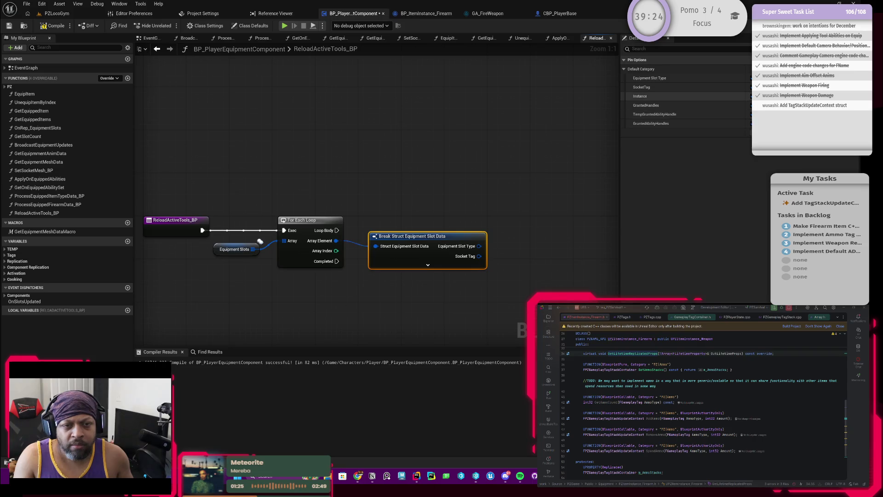
click(757, 87)
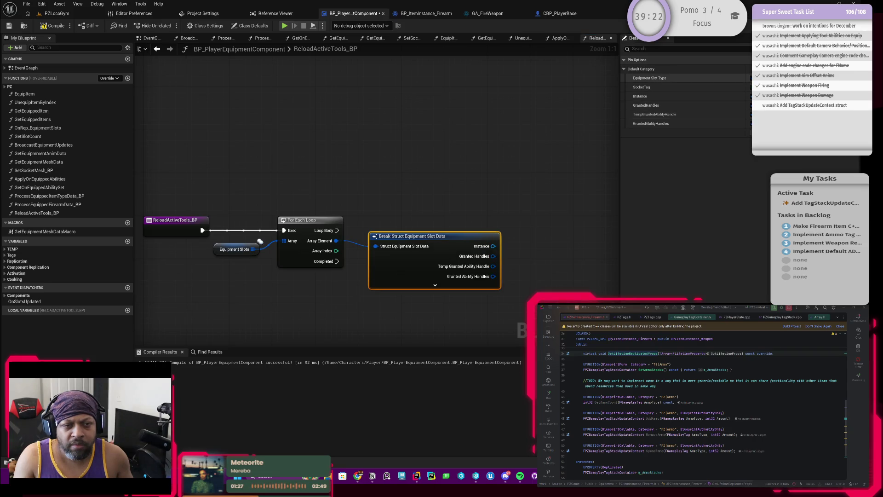
click(755, 105)
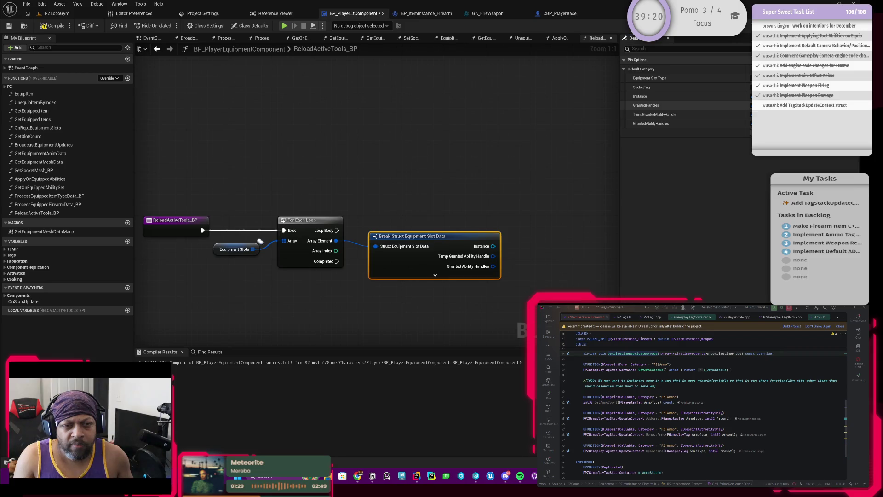
click(755, 115)
click(755, 123)
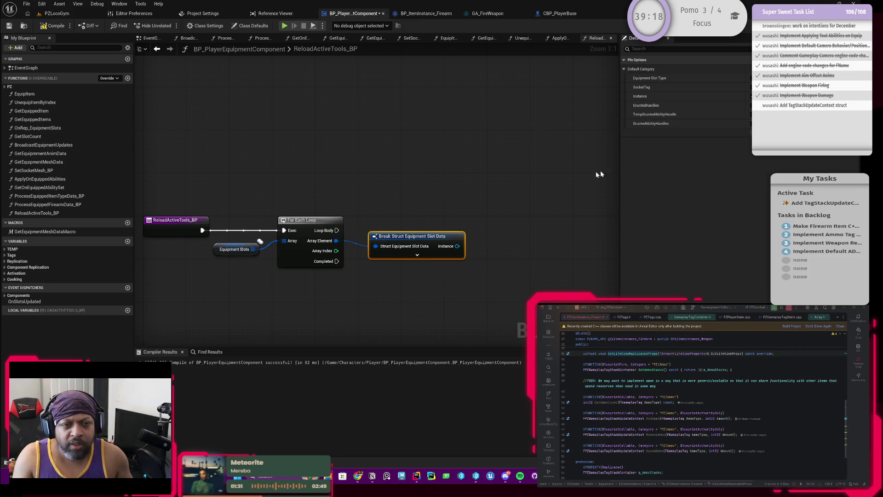
mouse_move(420, 236)
mouse_down()
mouse_move(404, 247)
mouse_move(444, 259)
mouse_move(474, 243)
mouse_up()
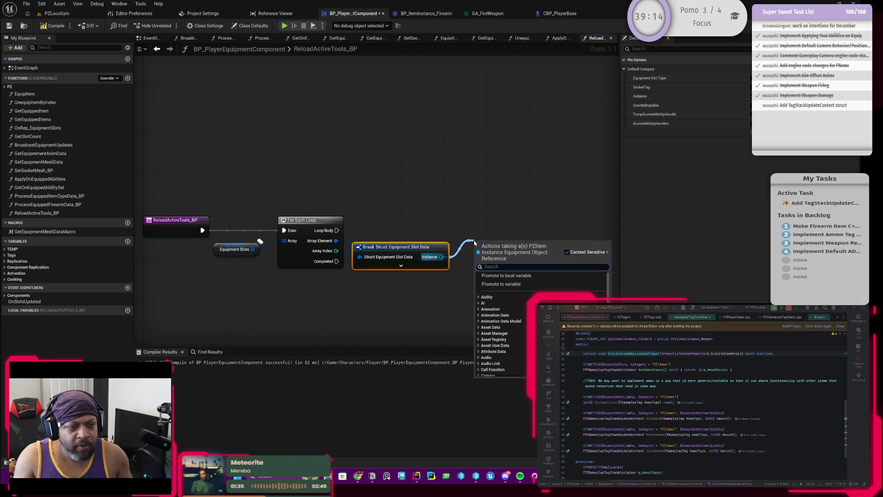
Cast Instance to PZItemInstance_Firearm and run the loop body into the cast
text(ca)
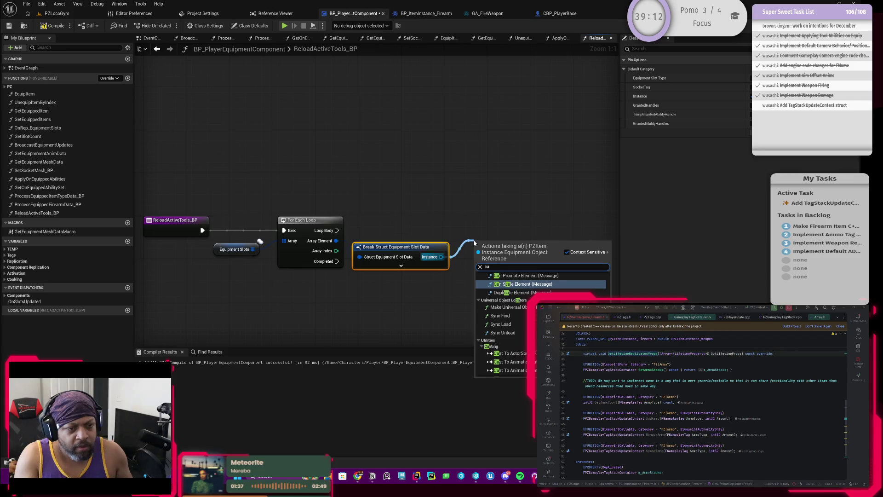
text(sto)
key(BackSpace)
key(BackSpace)
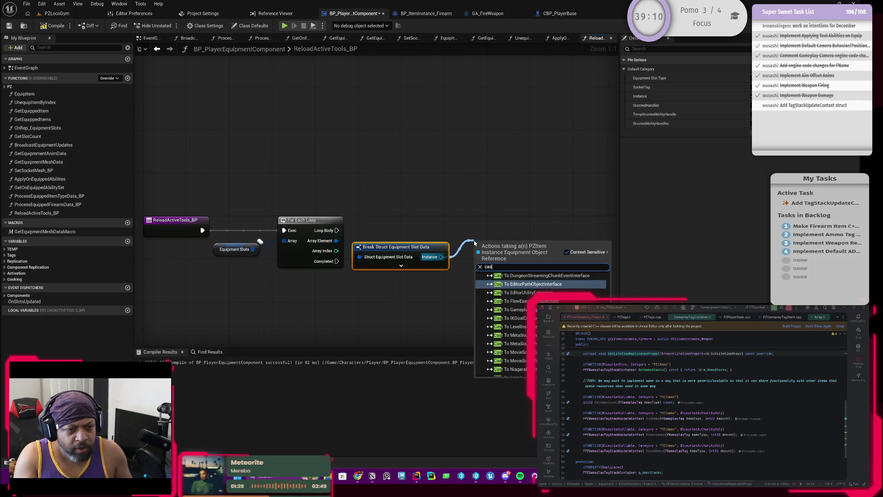
text(tto)
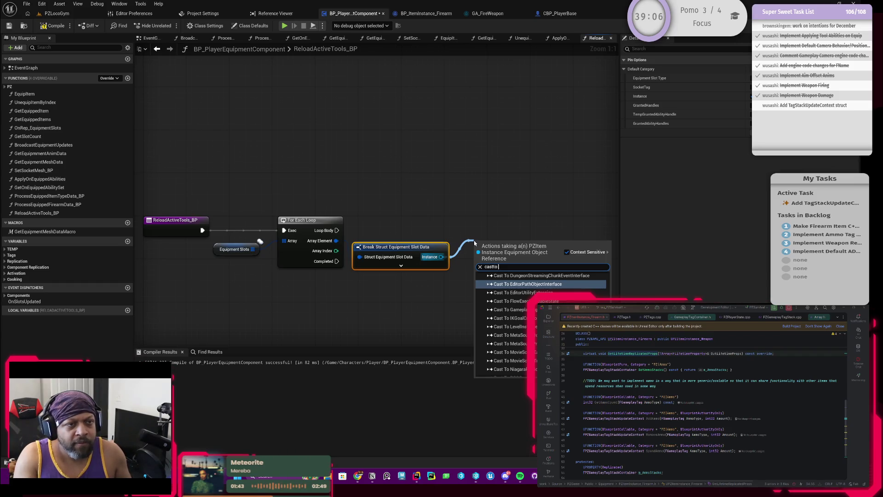
text( pz)
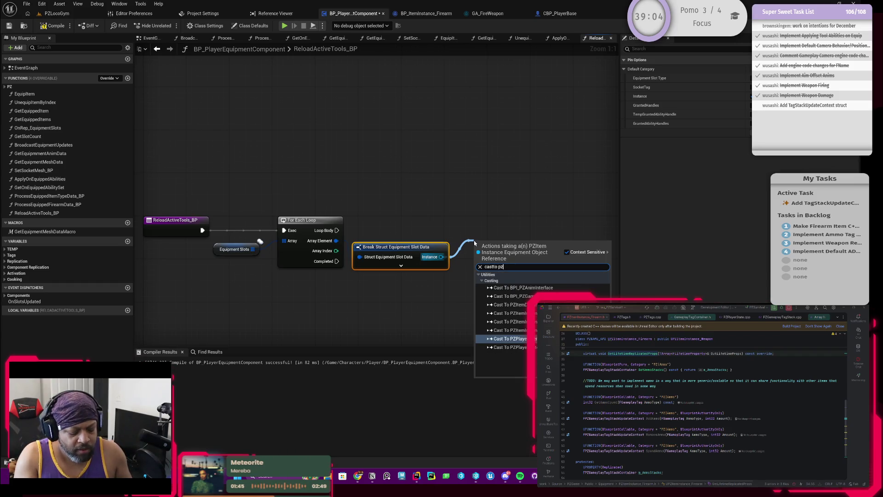
text(_)
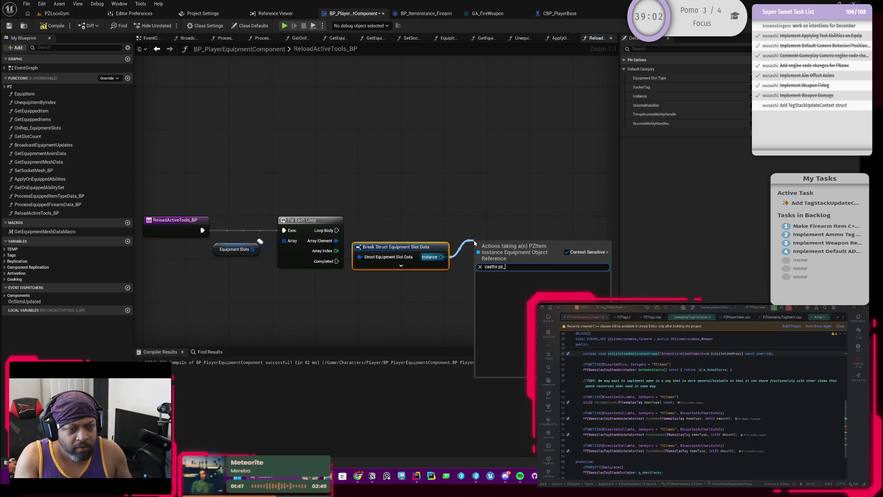
key(BackSpace)
text(it)
key(Down)
key(Down)
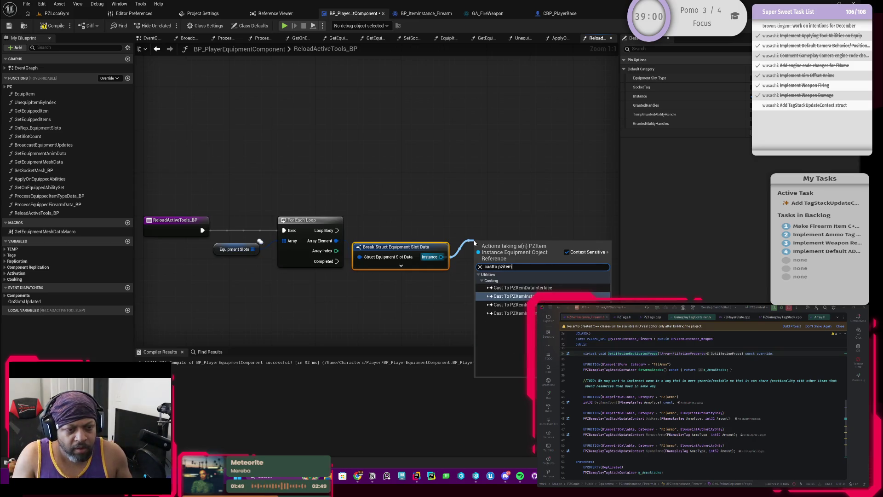
key(Return)
mouse_move(337, 230)
mouse_down()
mouse_move(488, 259)
mouse_move(508, 253)
mouse_move(502, 237)
mouse_up()
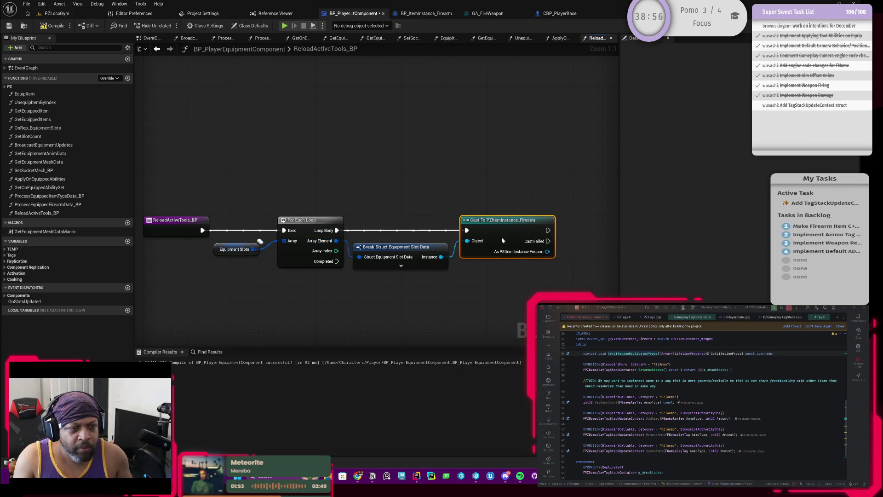
drag(482, 278, 417, 277)
Show the Equipment Slots variable's default entries in the Details panel
drag(307, 192, 509, 312)
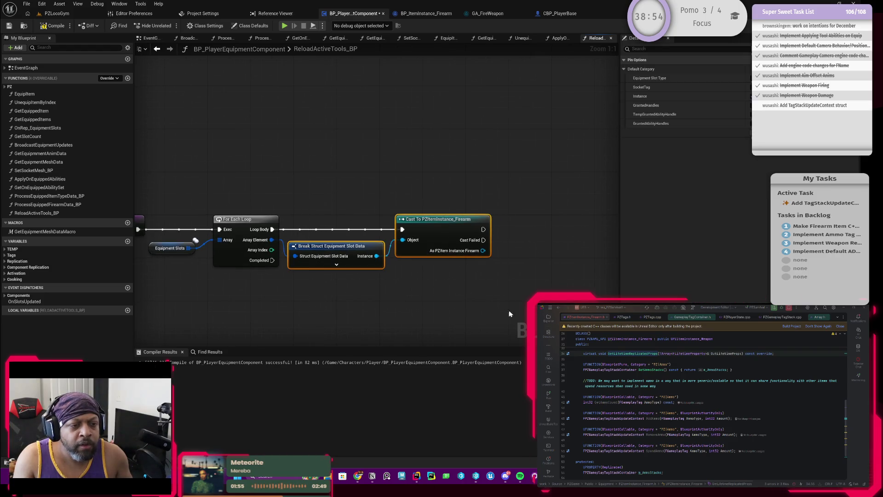
mouse_move(442, 282)
mouse_down()
mouse_move(412, 278)
mouse_move(413, 260)
mouse_up()
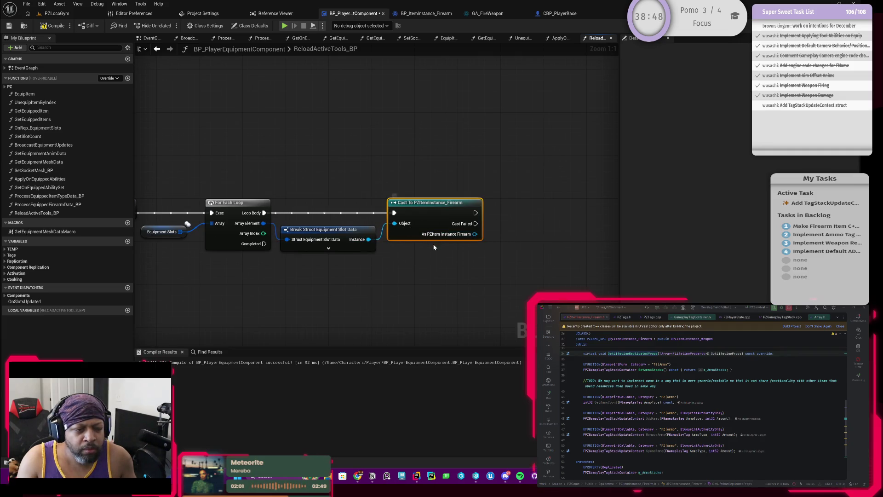
mouse_move(430, 235)
mouse_down()
mouse_move(354, 280)
mouse_move(438, 268)
mouse_move(335, 273)
mouse_move(362, 259)
mouse_up()
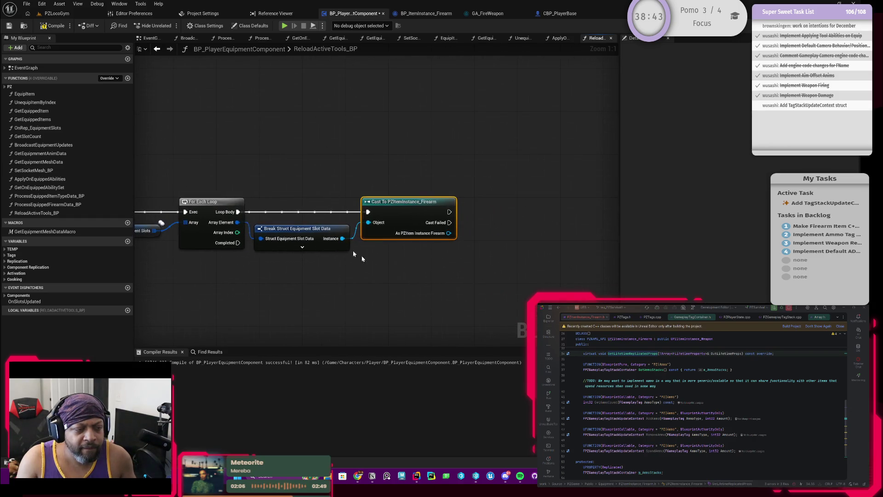
click(149, 235)
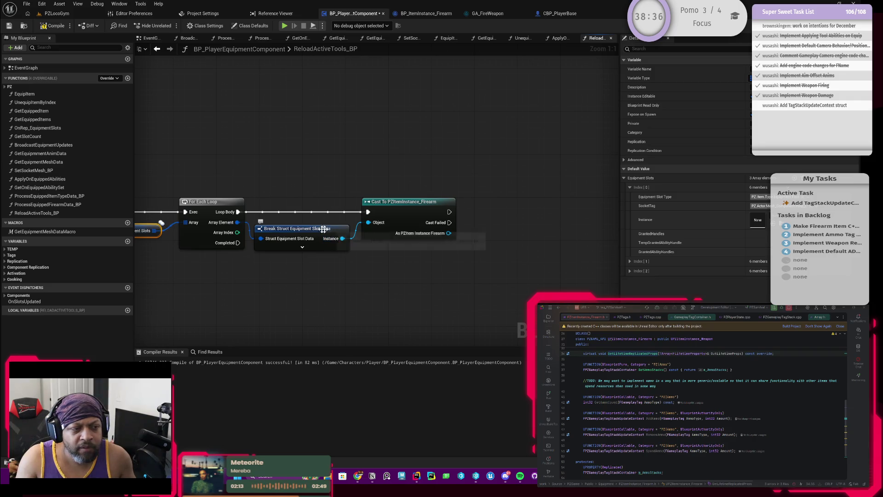
mouse_move(377, 256)
mouse_down()
mouse_move(317, 253)
mouse_move(349, 241)
mouse_up()
Move the firearm cast right and enable the Equipment Slot Type pin on Break Struct
drag(365, 208, 434, 207)
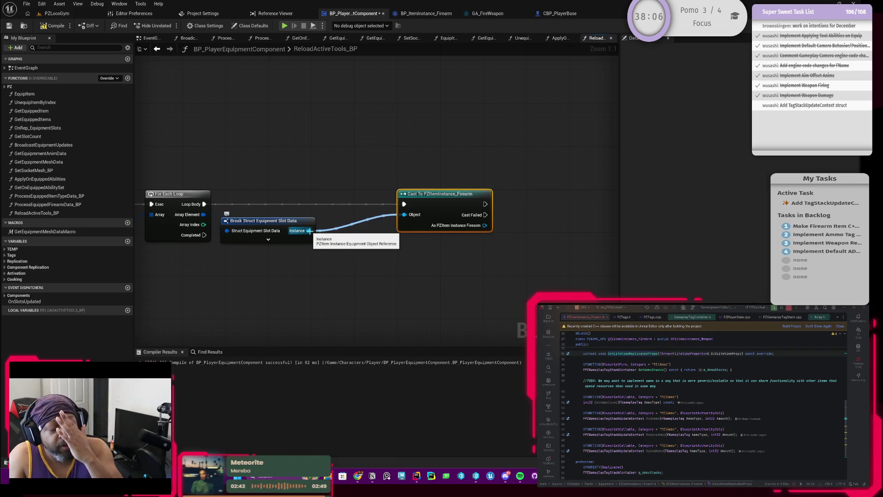
drag(325, 259, 395, 263)
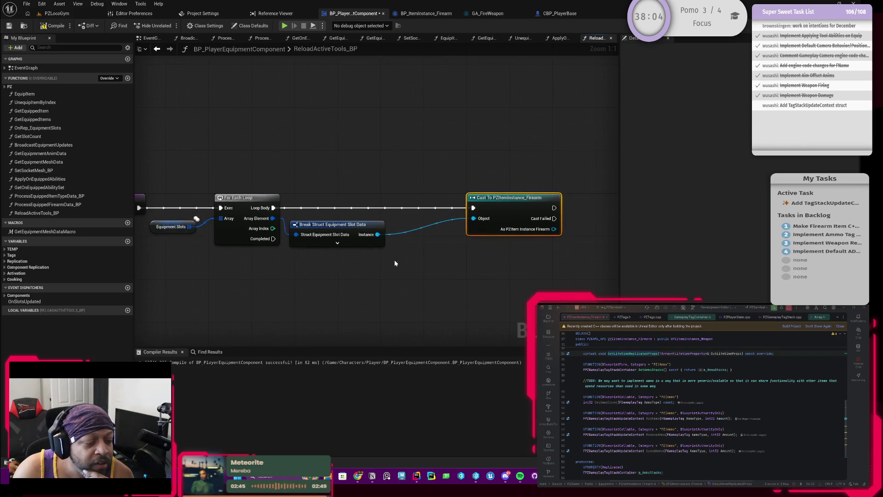
mouse_move(500, 211)
mouse_down()
mouse_move(453, 210)
mouse_move(489, 210)
mouse_up()
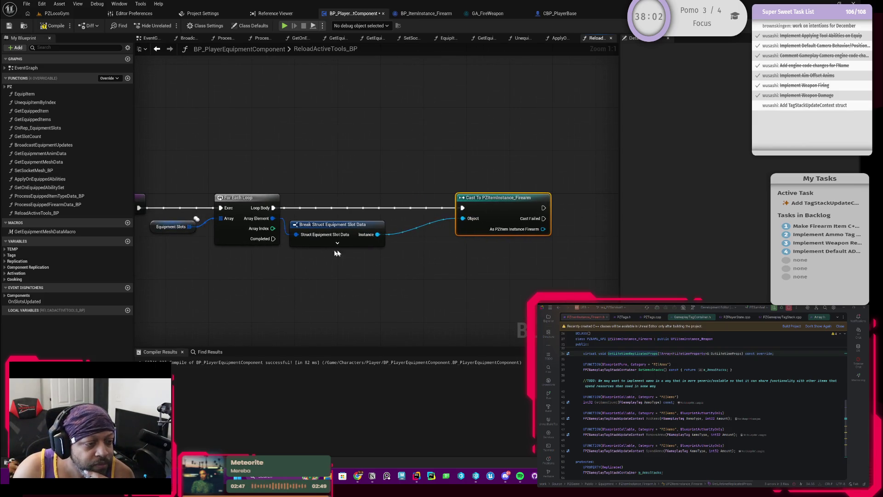
drag(338, 253, 382, 245)
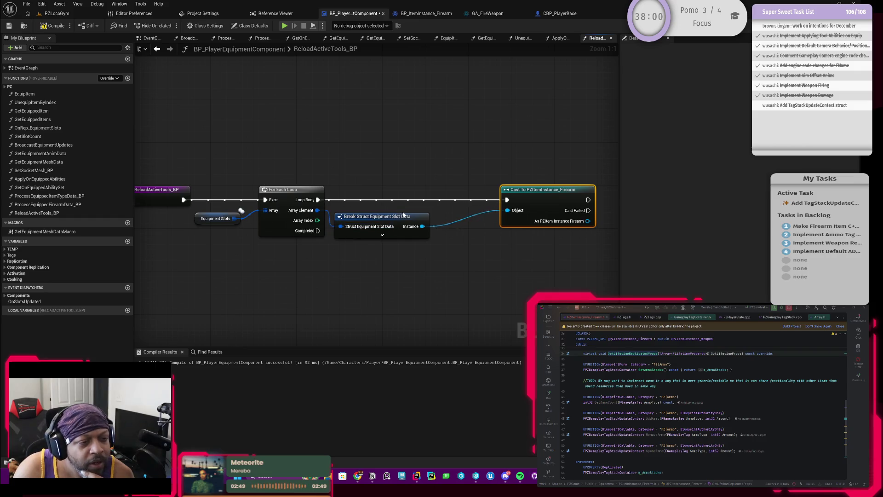
click(404, 214)
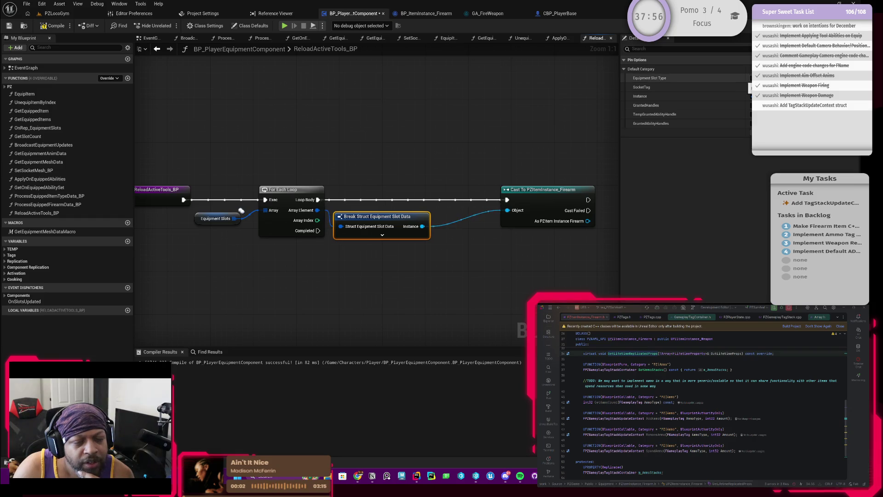
click(751, 78)
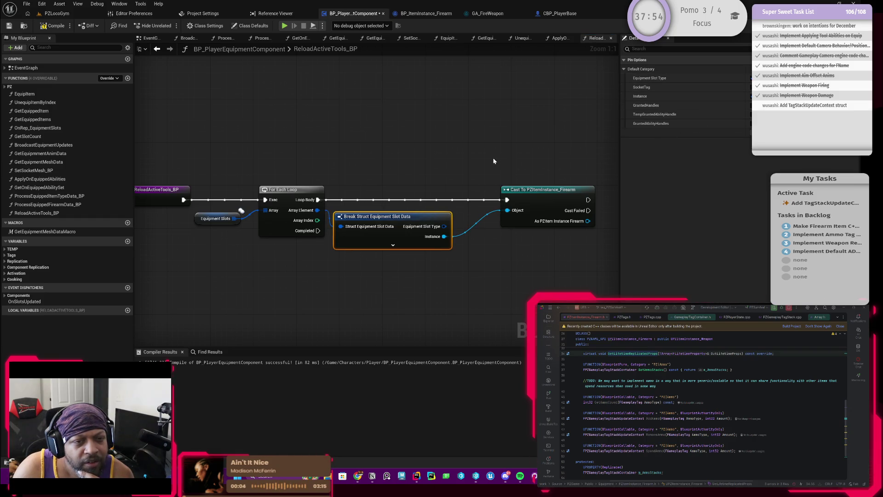
drag(493, 158, 447, 148)
mouse_move(418, 204)
mouse_down()
mouse_move(381, 192)
mouse_move(401, 188)
mouse_up()
Add an == equality node on the Equipment Slot Type output
click(479, 180)
text(==)
click(440, 227)
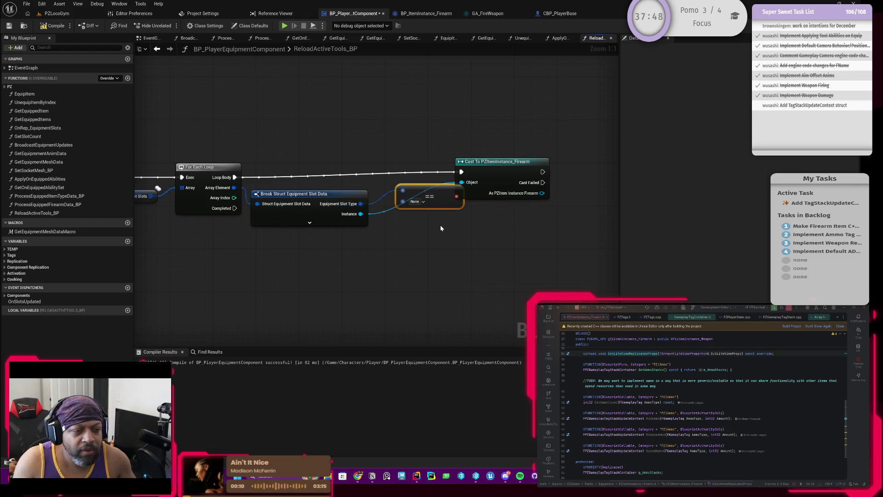
Set the comparison tag to PZ.Item.Type.Equipment.Tool
click(424, 202)
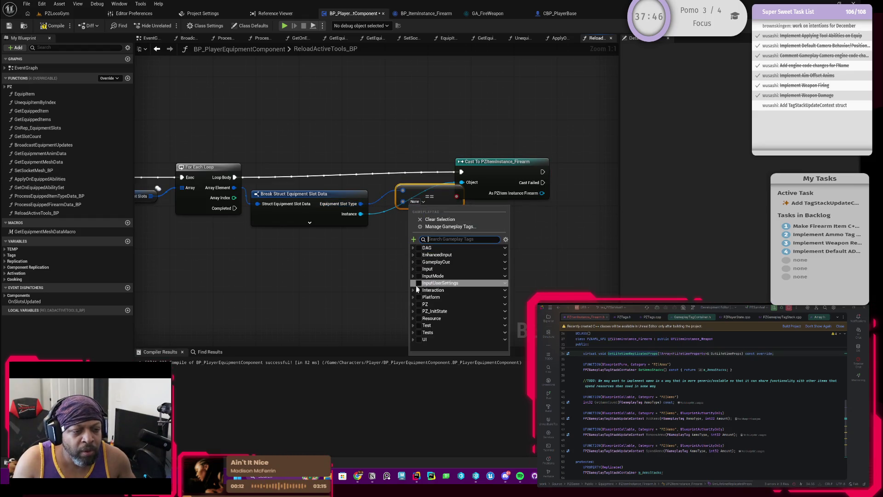
click(413, 304)
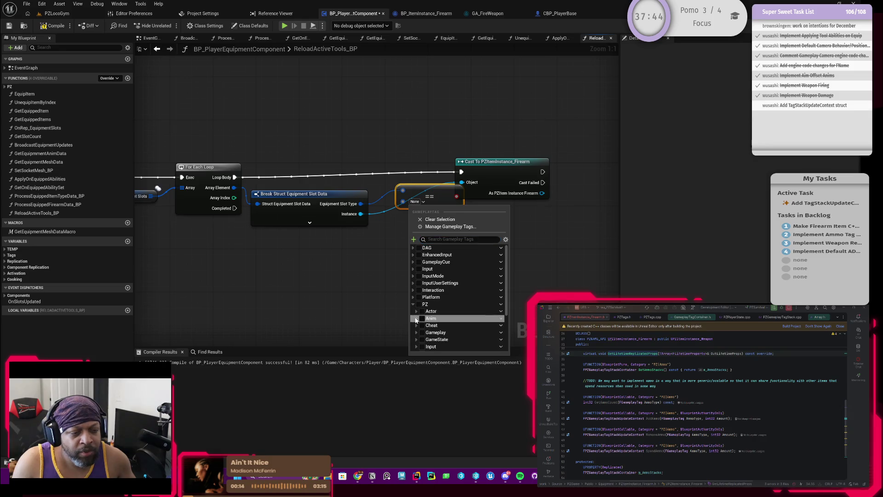
scroll(415, 322, down, 1)
scroll(415, 332, down, 2)
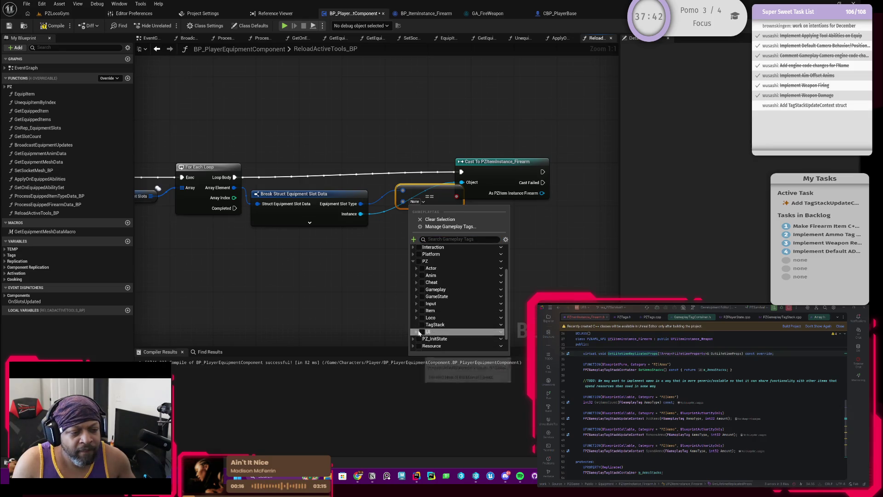
click(415, 311)
scroll(415, 322, down, 1)
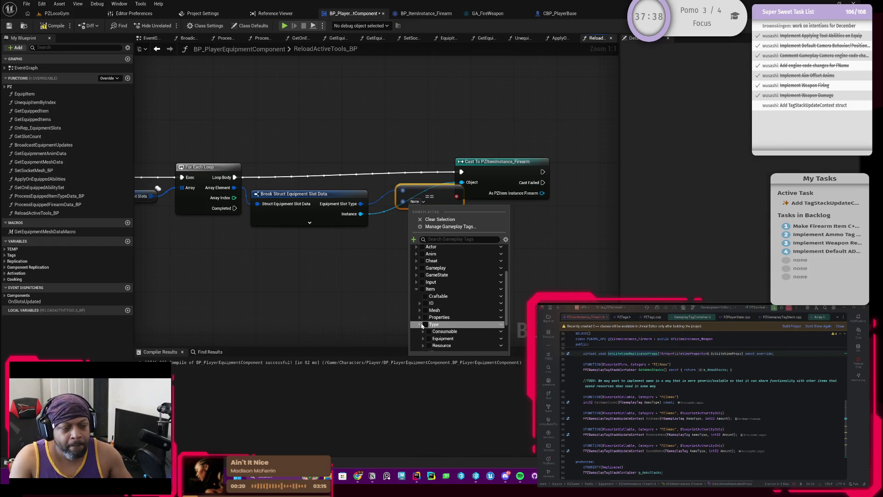
click(419, 324)
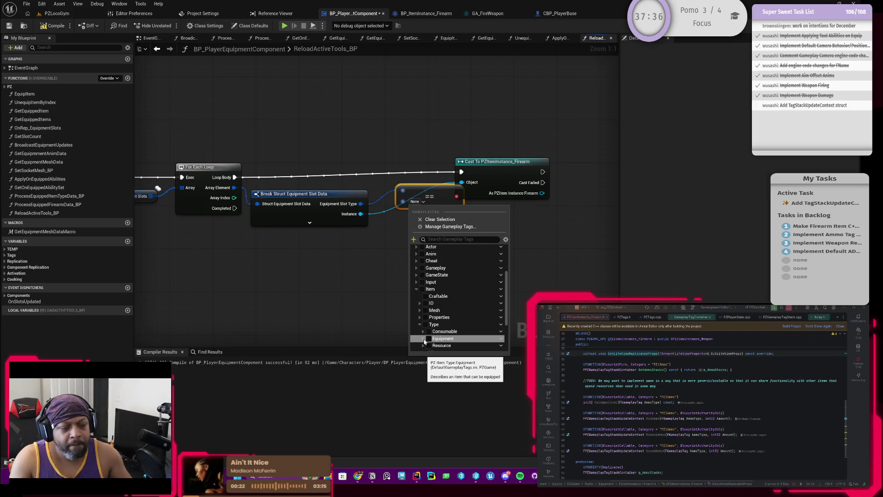
click(423, 338)
scroll(418, 331, down, 1)
scroll(417, 331, down, 1)
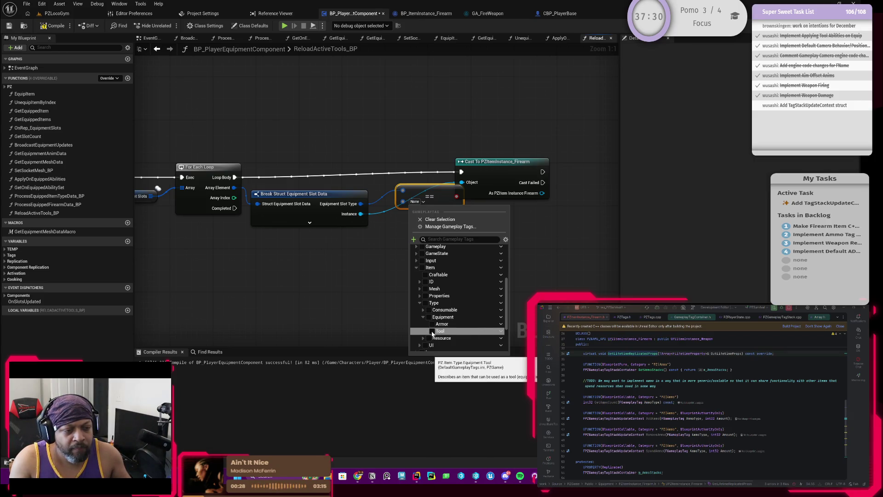
click(433, 331)
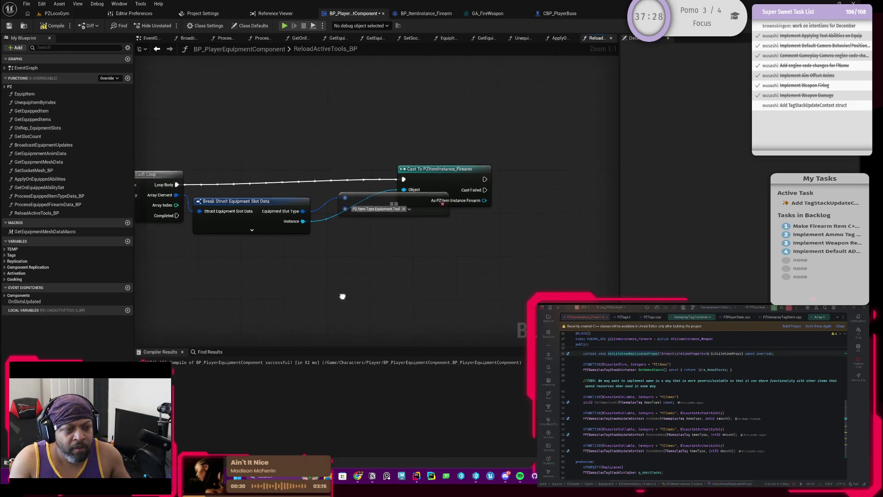
drag(353, 197, 333, 196)
Add a Branch on the == result ahead of the firearm cast
drag(402, 180, 492, 186)
click(386, 205)
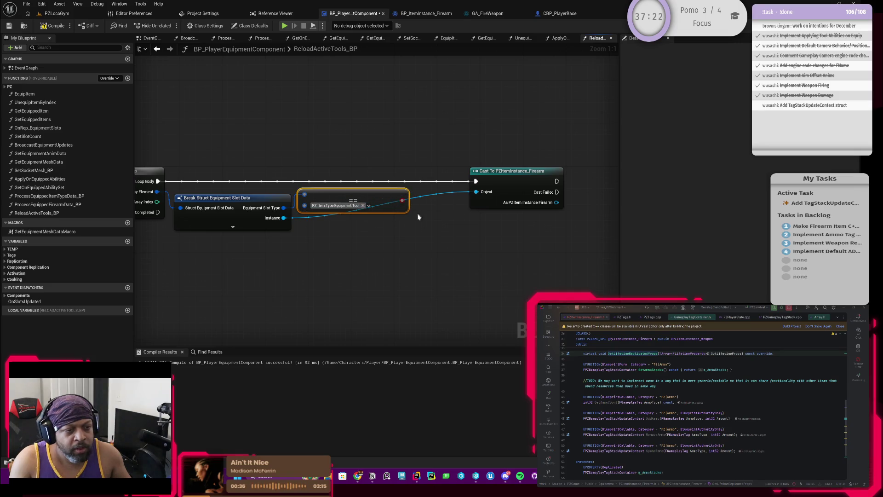
drag(444, 216, 393, 224)
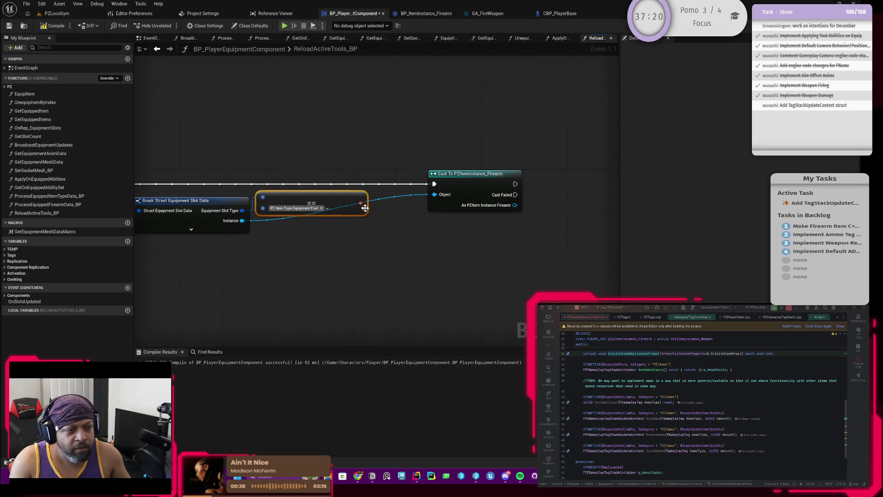
click(469, 190)
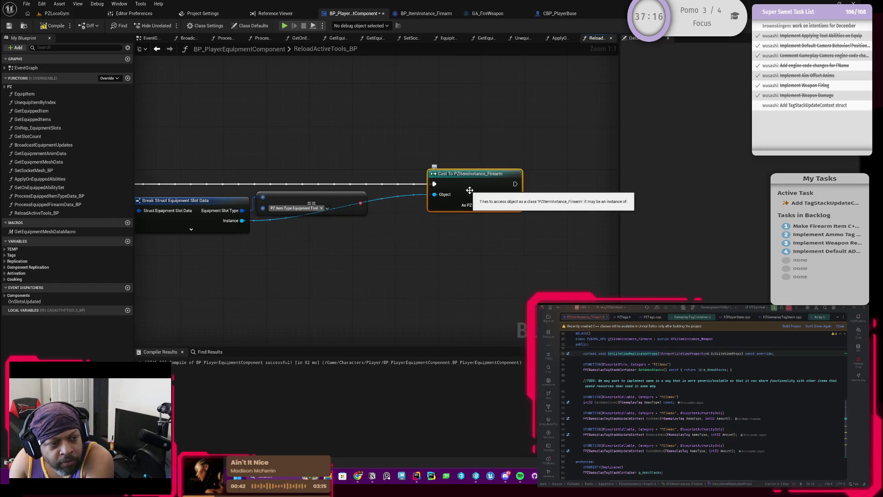
mouse_move(400, 187)
mouse_down()
mouse_move(431, 188)
mouse_move(412, 189)
mouse_up()
text(branch)
key(Return)
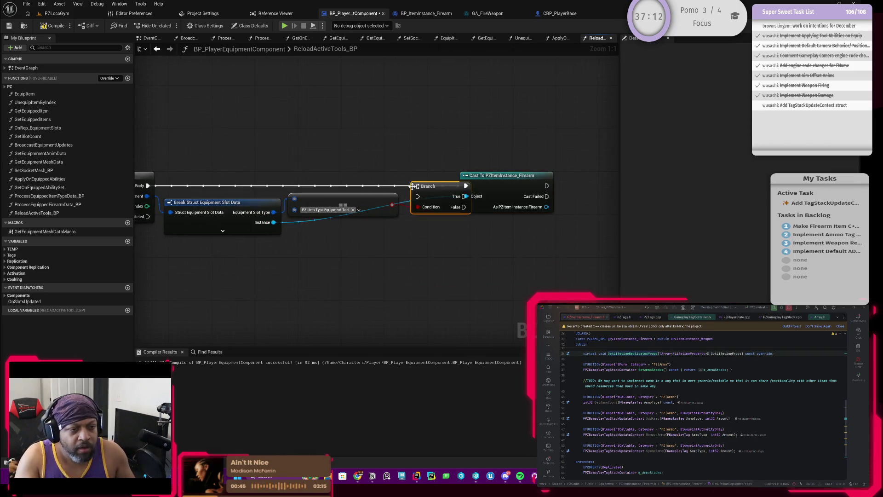
drag(445, 192, 443, 186)
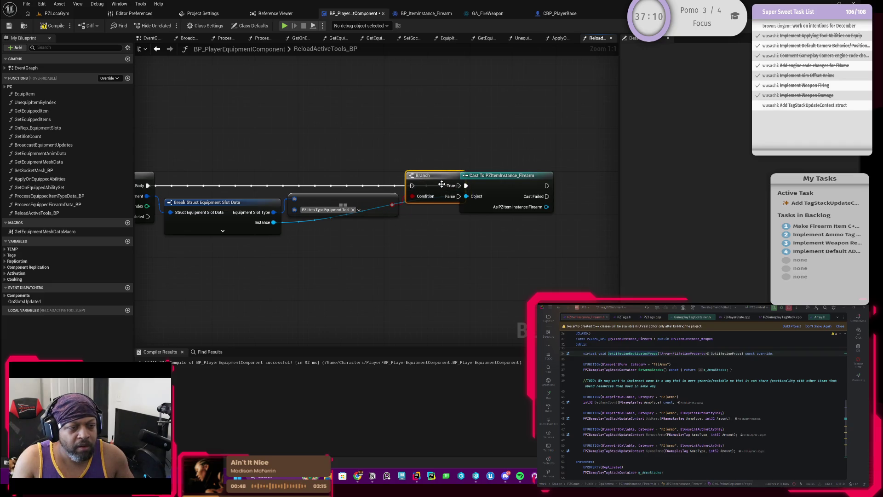
drag(499, 188, 536, 189)
Add an AND Boolean on the Branch condition and wire the == result into it
mouse_move(416, 156)
mouse_down()
mouse_move(443, 157)
mouse_move(413, 188)
mouse_up()
text(andb)
key(Up)
key(Return)
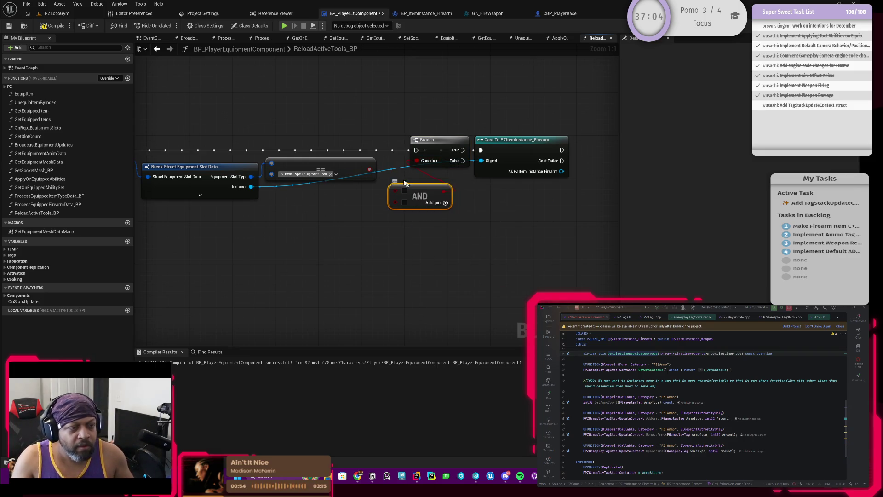
drag(368, 171, 395, 192)
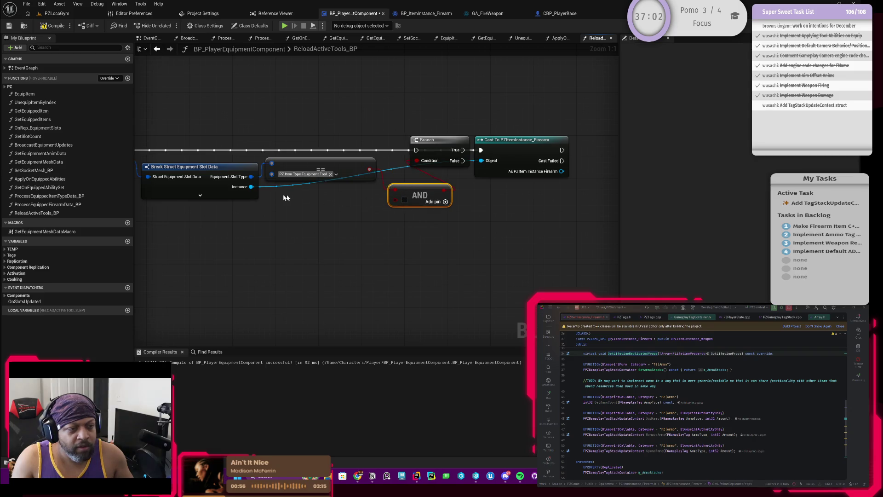
Add an Is Valid check on the slot's Instance output below the comparison
drag(252, 187, 327, 217)
text(isval)
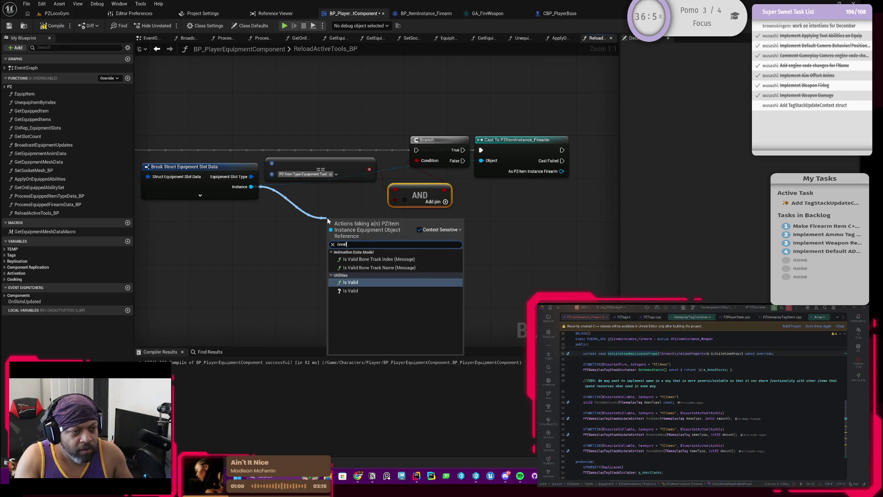
key(Return)
mouse_move(373, 221)
mouse_down()
mouse_move(344, 197)
mouse_move(363, 209)
mouse_move(396, 200)
mouse_up()
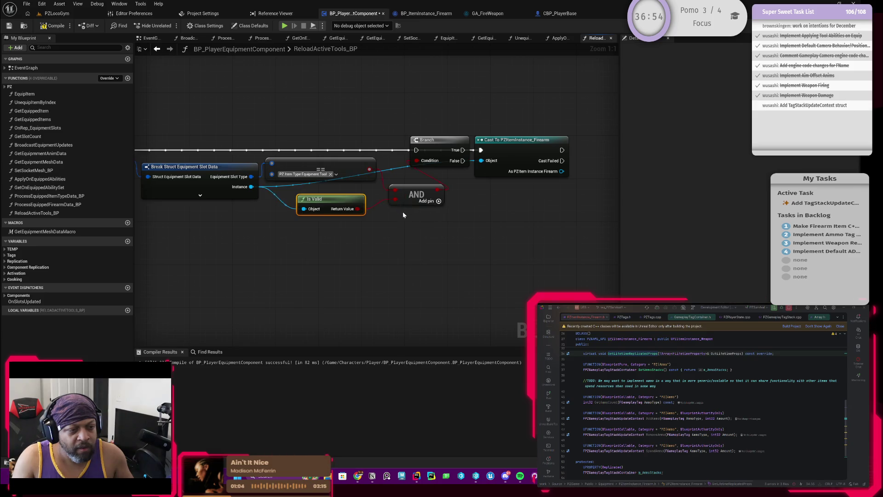
Shift the Branch and firearm cast nodes to the right
drag(379, 126, 542, 192)
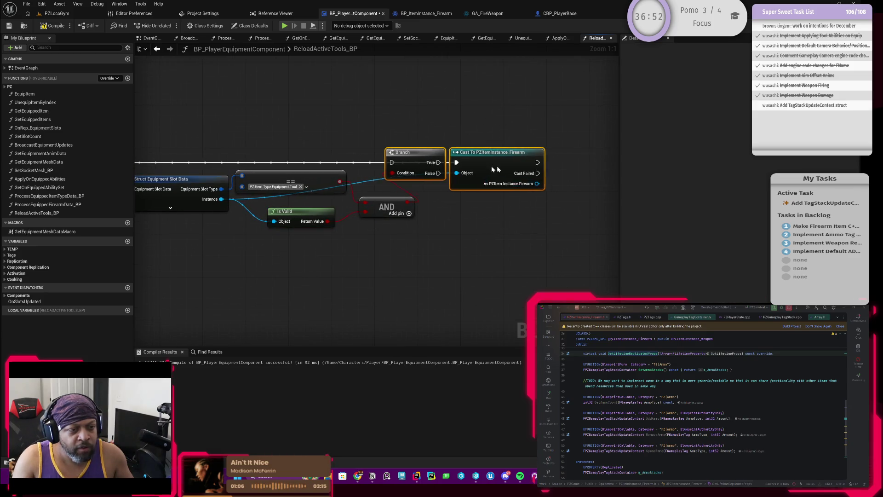
drag(488, 169, 568, 169)
drag(453, 245, 471, 243)
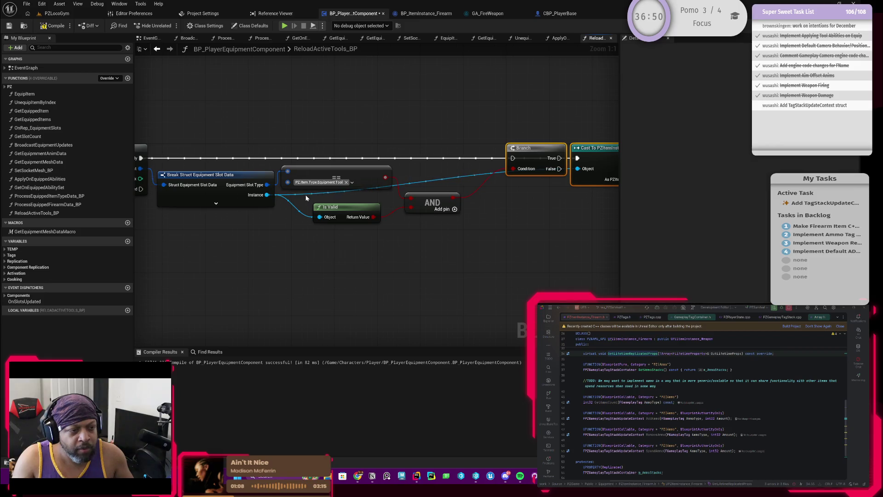
click(314, 197)
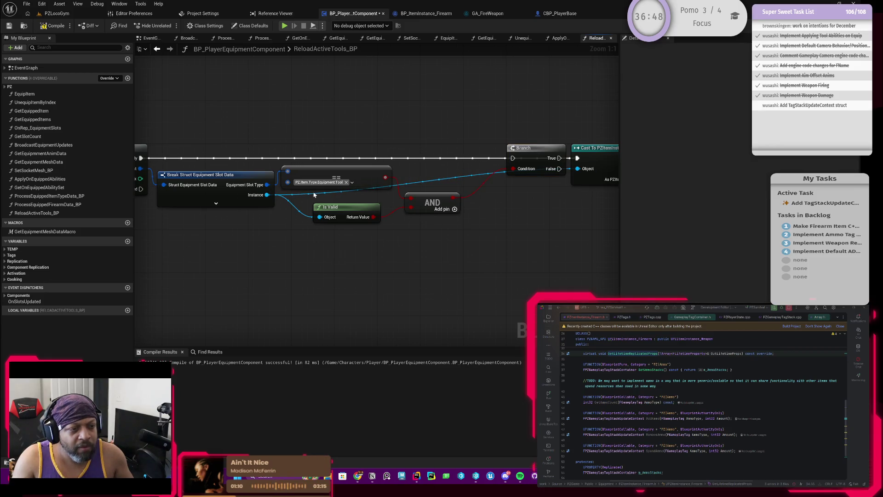
Reroute the Instance wire along the bottom into the firearm cast's Object pin
double_click(308, 191)
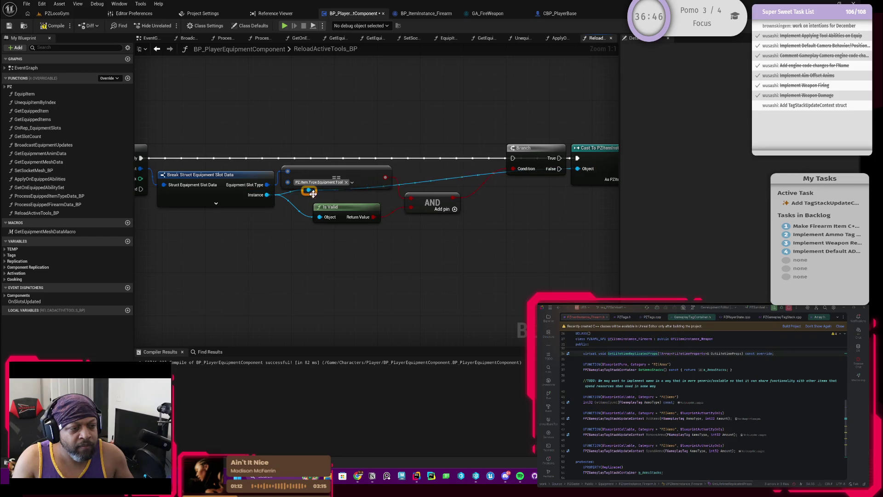
mouse_move(308, 191)
mouse_down()
mouse_move(382, 211)
mouse_move(454, 214)
mouse_move(438, 195)
mouse_move(336, 239)
mouse_move(307, 227)
mouse_move(291, 237)
mouse_move(320, 217)
mouse_up()
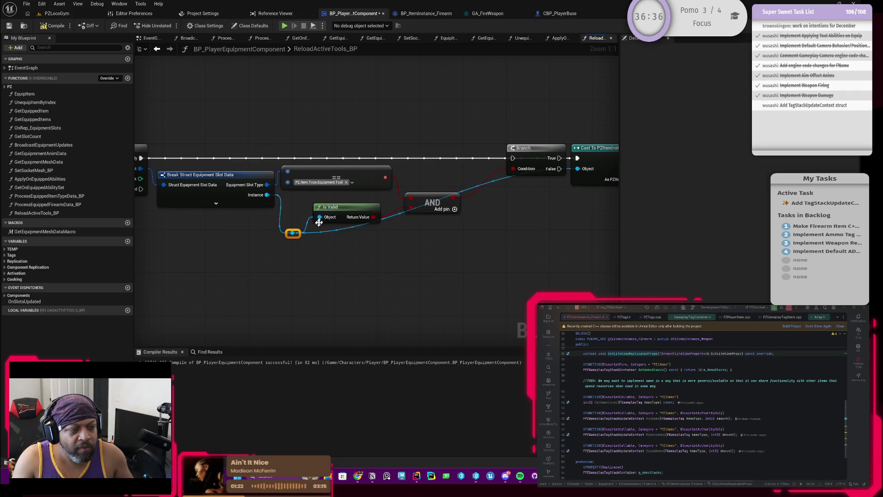
double_click(331, 228)
drag(333, 233, 538, 238)
mouse_move(539, 162)
mouse_down()
mouse_move(522, 162)
mouse_move(577, 158)
mouse_up()
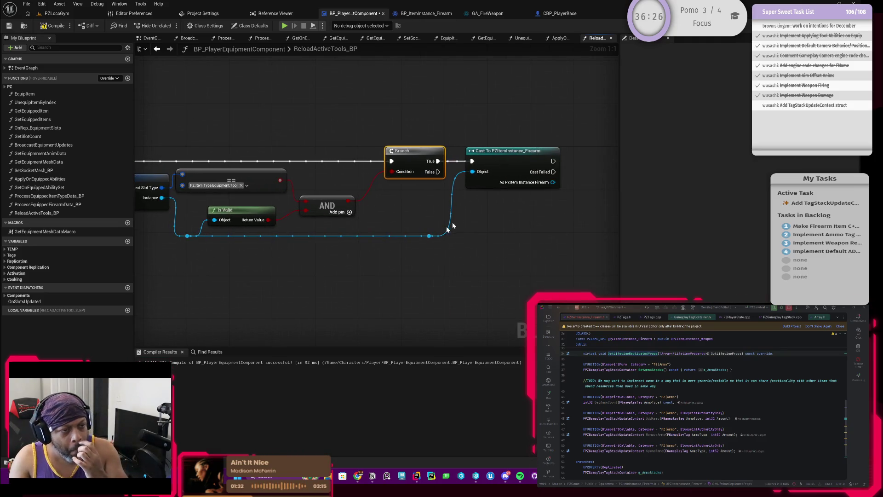
Compile and save BP_PlayerEquipmentComponent, then pull a wire from the As PZItem Instance Firearm pin
click(53, 26)
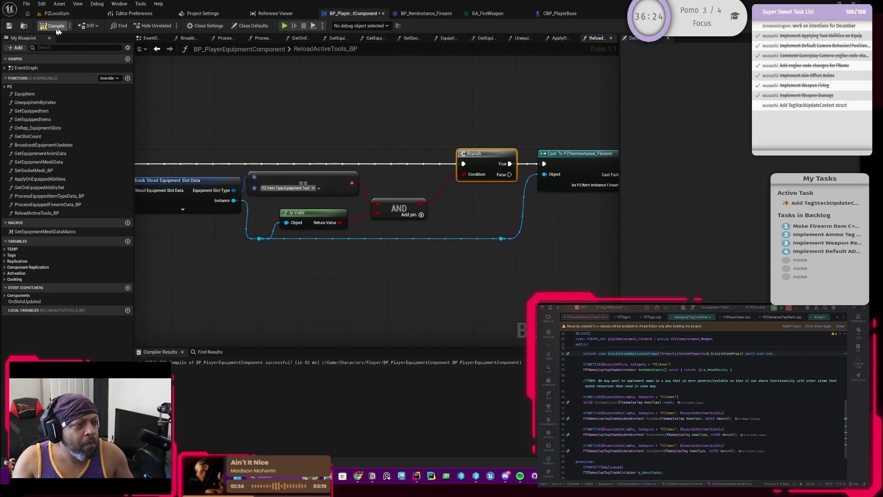
key(ctrl+s)
mouse_move(377, 150)
mouse_down()
mouse_move(404, 182)
mouse_move(306, 172)
mouse_up()
mouse_move(457, 168)
mouse_down()
mouse_move(473, 213)
mouse_move(429, 212)
mouse_up()
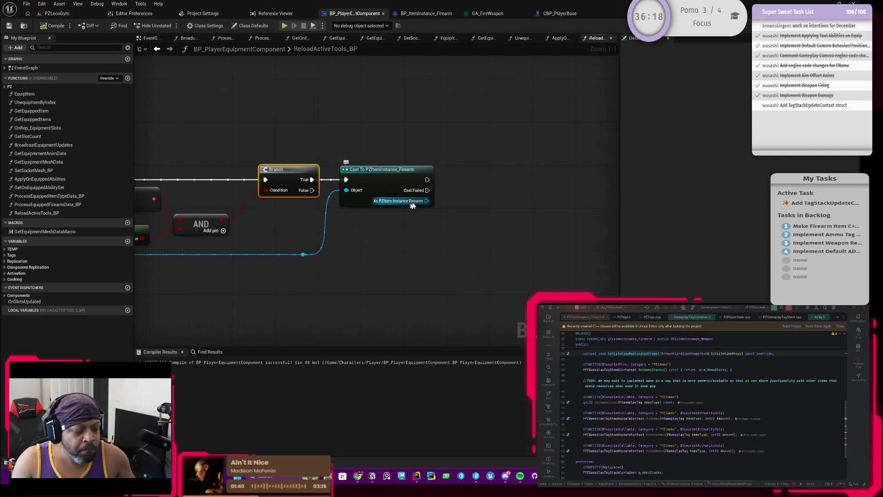
mouse_move(375, 230)
mouse_down()
mouse_move(497, 226)
mouse_move(369, 225)
mouse_move(438, 216)
mouse_move(364, 210)
mouse_up()
mouse_move(416, 183)
mouse_down()
mouse_move(474, 180)
mouse_move(460, 174)
mouse_up()
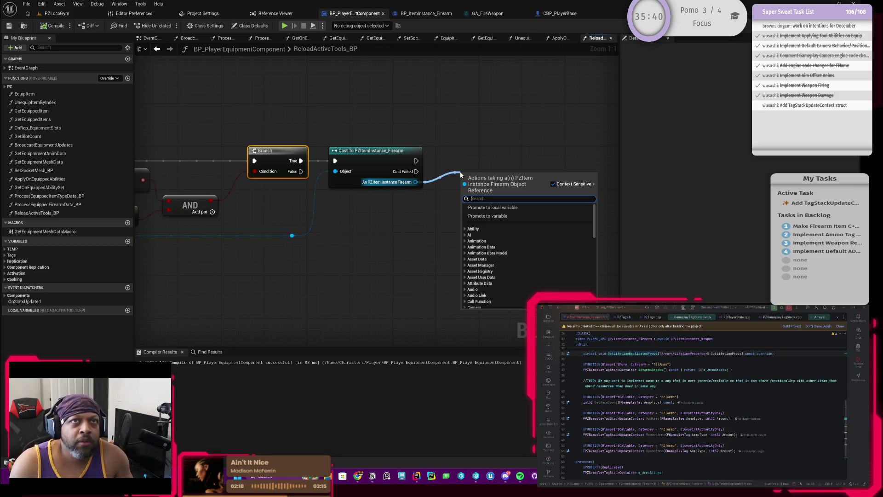
Dismiss the action menu and pan around the graph to inspect the Branch, cast and AND nodes
scroll(368, 202, down, 2)
drag(385, 206, 294, 201)
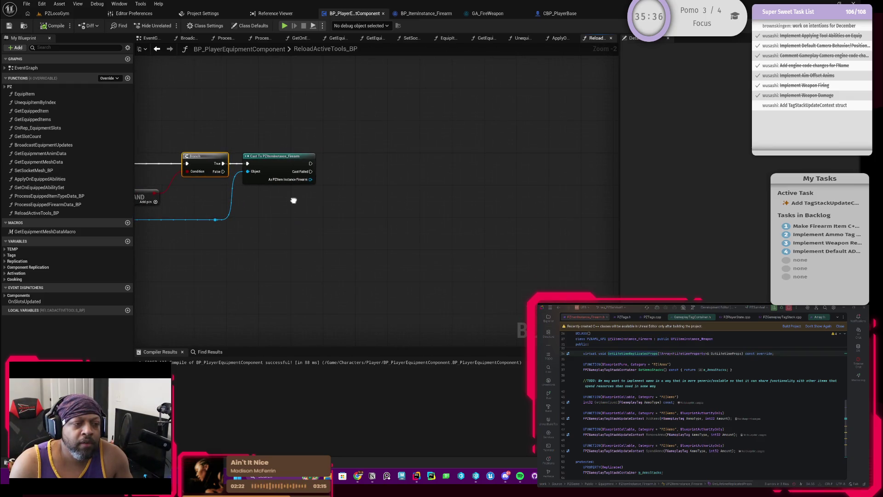
scroll(309, 179, up, 2)
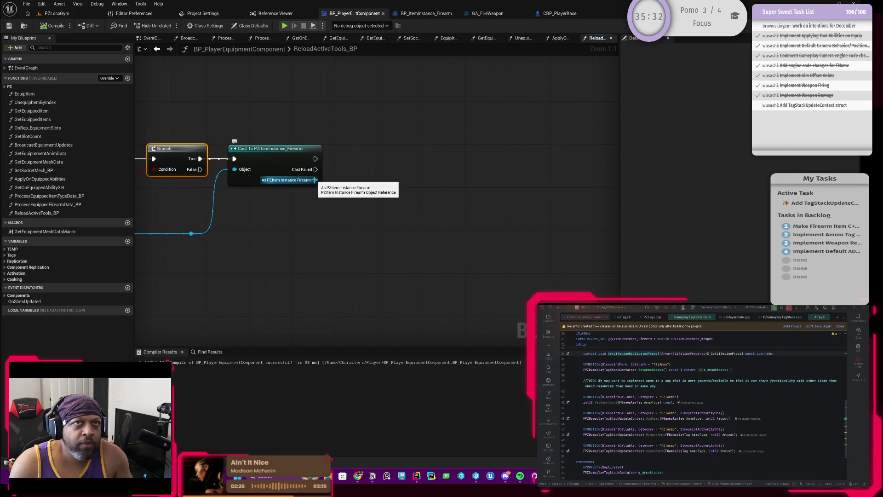
drag(253, 221, 362, 219)
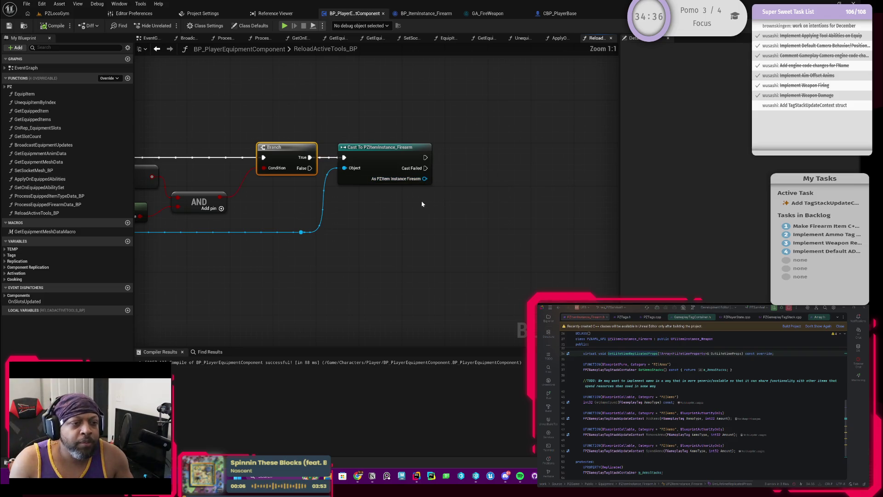
scroll(379, 211, down, 2)
mouse_move(407, 210)
mouse_down()
mouse_move(385, 206)
mouse_move(485, 192)
mouse_move(488, 207)
mouse_move(369, 214)
mouse_move(352, 246)
mouse_up()
scroll(369, 214, up, 2)
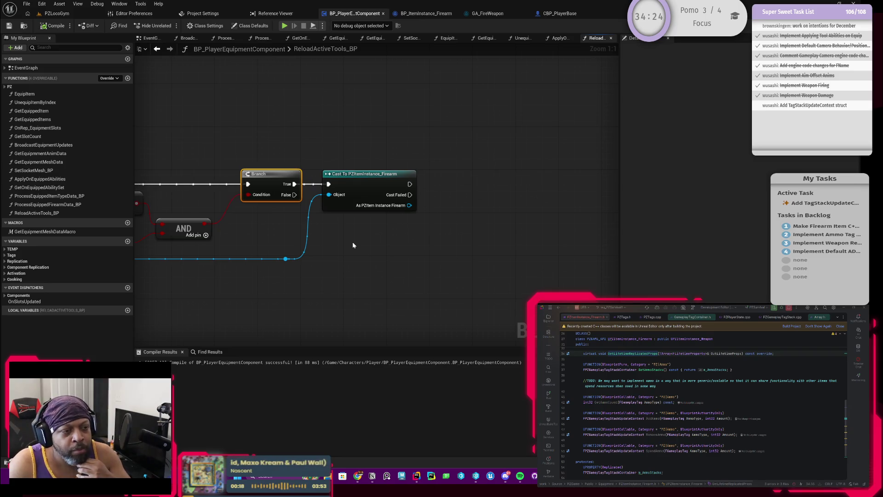
Add a Print String node on the firearm cast's Cast Failed output
mouse_move(416, 223)
mouse_down()
mouse_move(353, 247)
mouse_move(296, 210)
mouse_up()
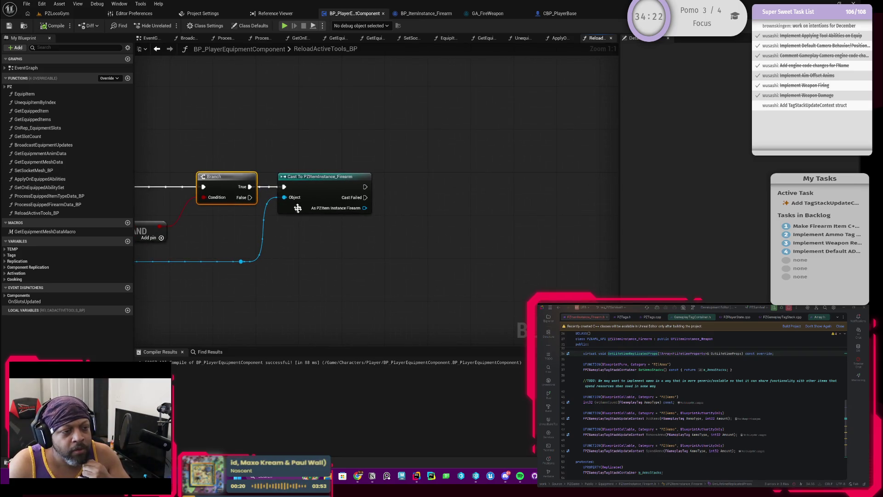
drag(251, 277, 313, 209)
mouse_move(222, 286)
mouse_down()
mouse_move(318, 209)
mouse_move(345, 233)
mouse_move(362, 224)
mouse_move(326, 226)
mouse_up()
drag(355, 189, 468, 187)
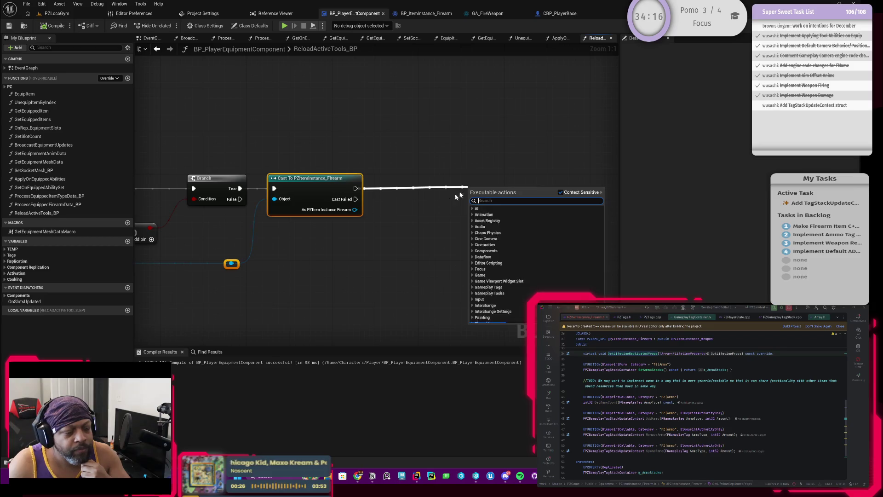
drag(385, 229, 355, 210)
mouse_move(325, 181)
mouse_down()
mouse_move(343, 193)
mouse_move(364, 246)
mouse_up()
text(print)
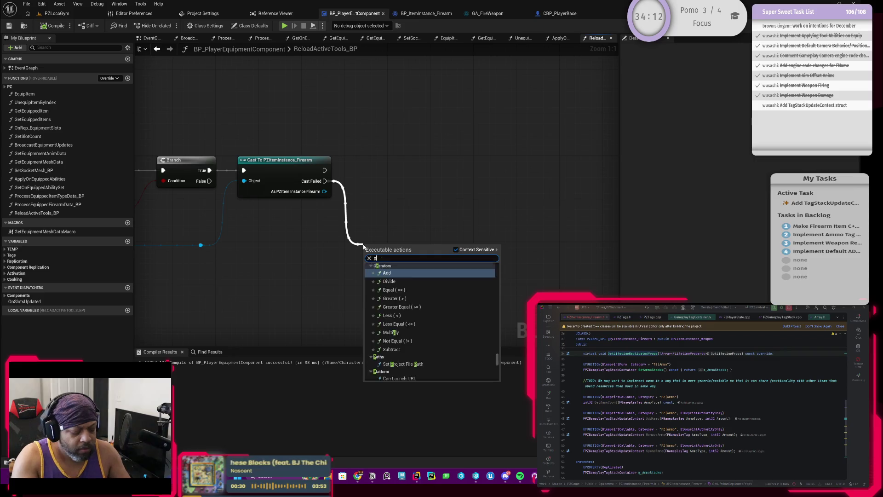
key(Return)
Set the message to 'PZEquipmentComponent::ReloadActiveTools_BP - Failed to cast item {Item} to Firearm Item'
scroll(363, 253, down, 1)
drag(221, 195, 479, 195)
drag(291, 195, 539, 202)
click(214, 167)
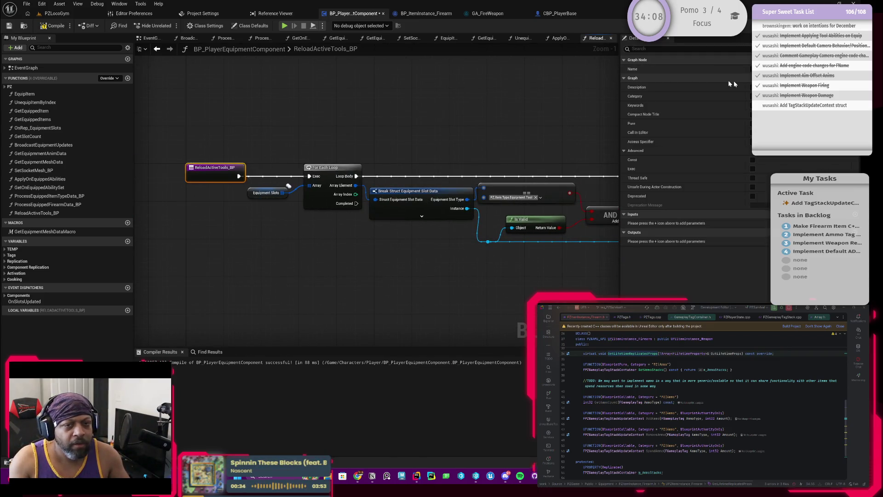
scroll(556, 111, up, 1)
mouse_move(557, 110)
mouse_down()
mouse_move(424, 181)
mouse_move(524, 236)
mouse_move(352, 206)
mouse_up()
click(452, 252)
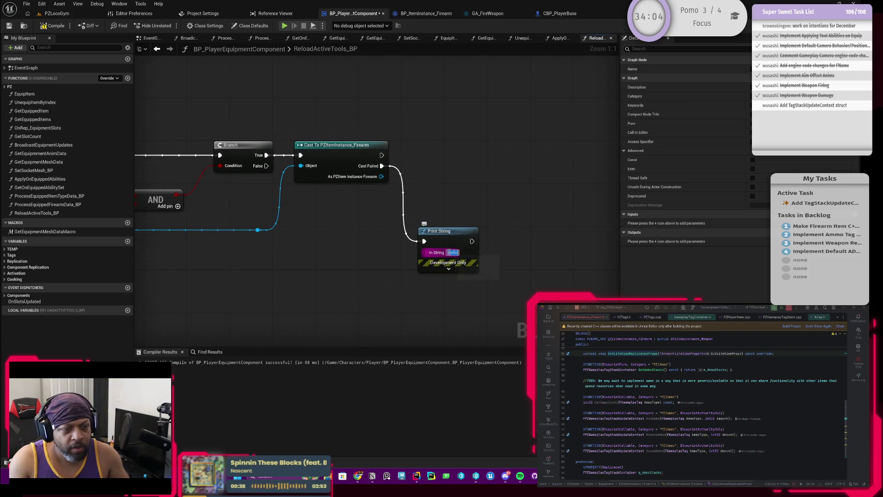
text(ReloadActiveTools_BP)
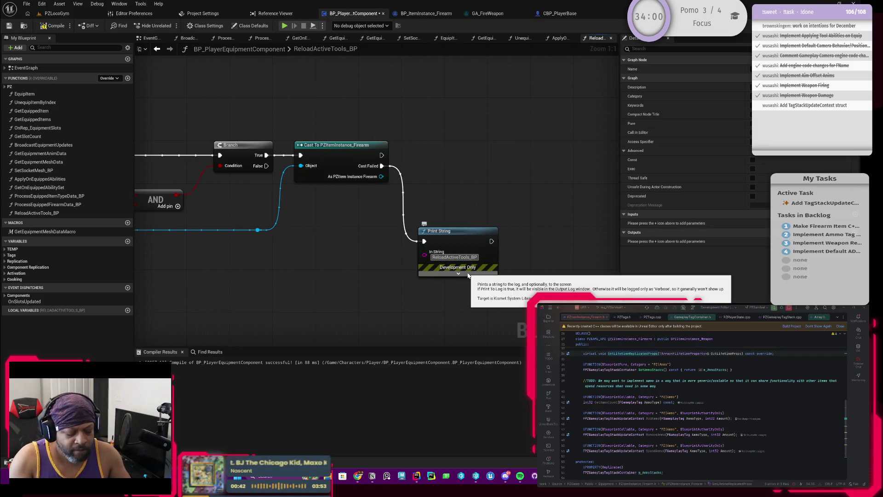
text(PZ)
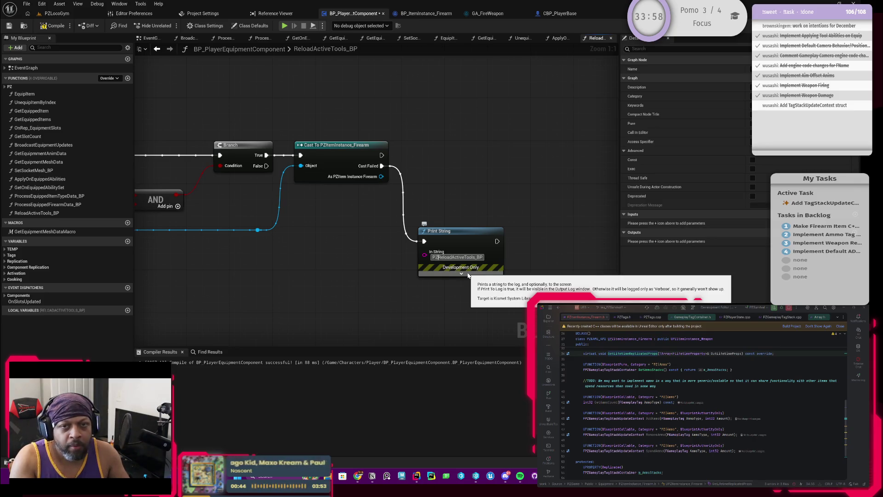
text(EquipmentComponent::ReloadActiveTools_BP)
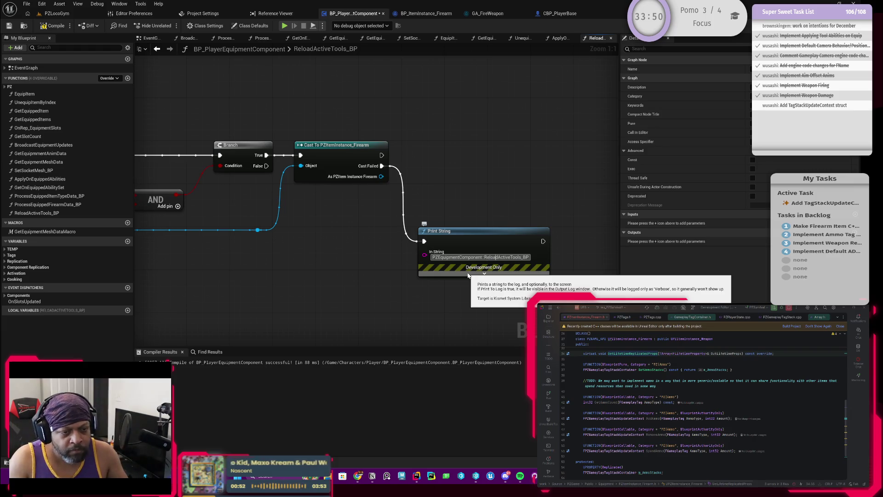
text( -)
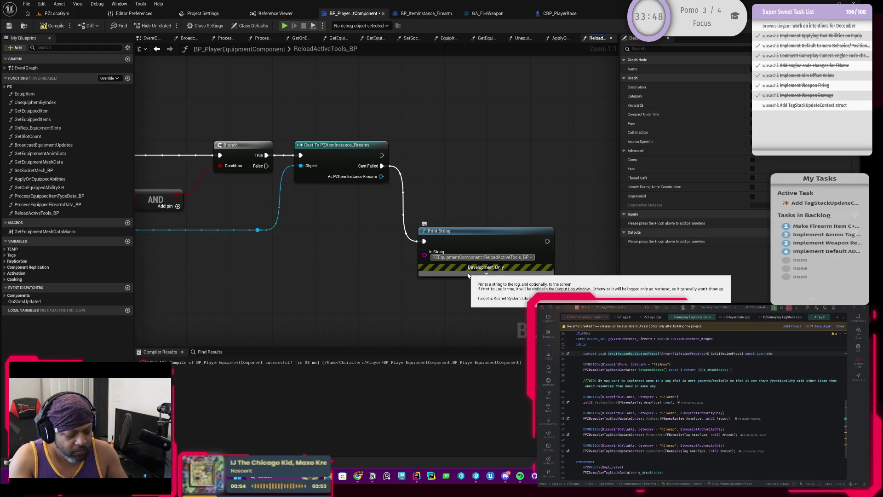
text( Failed to c)
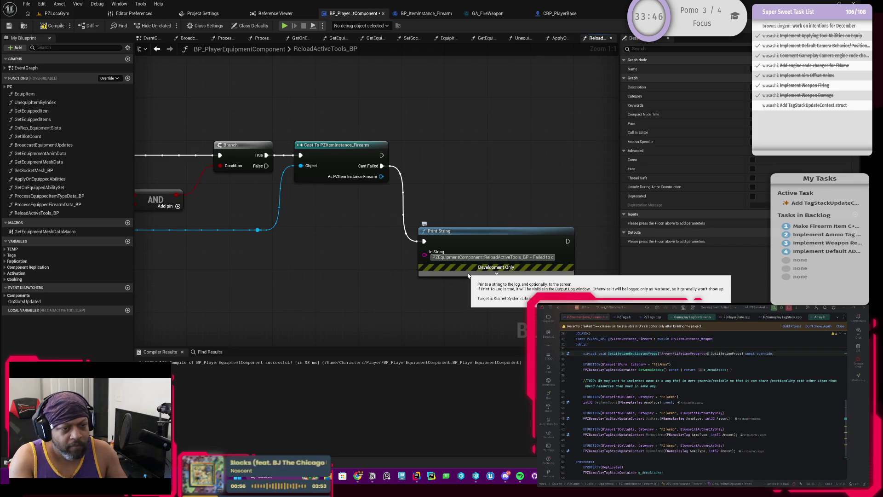
text(ast)
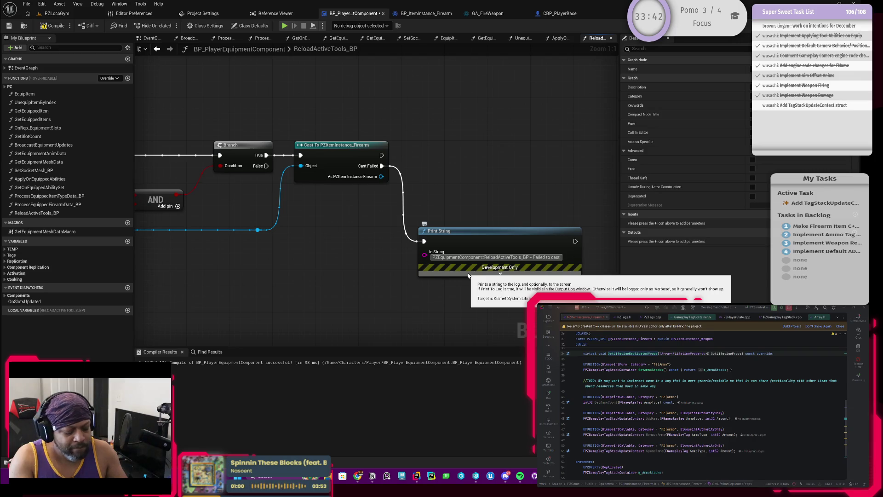
text( item {It)
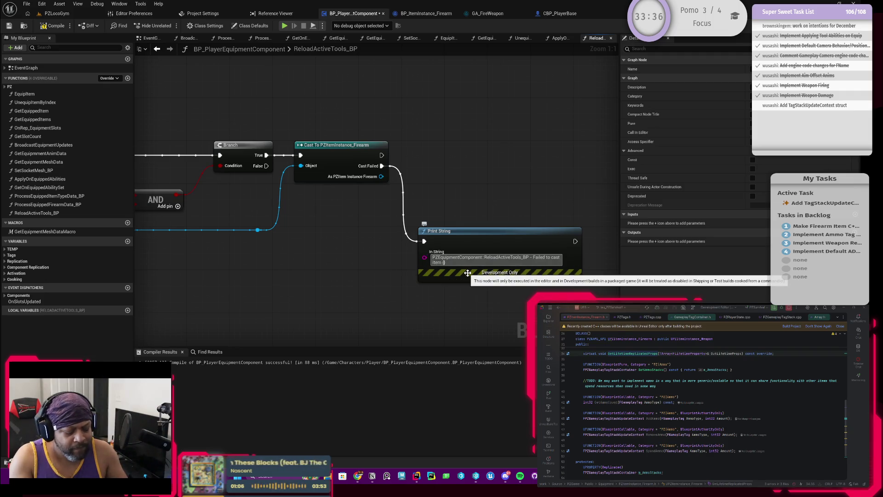
text(em} t)
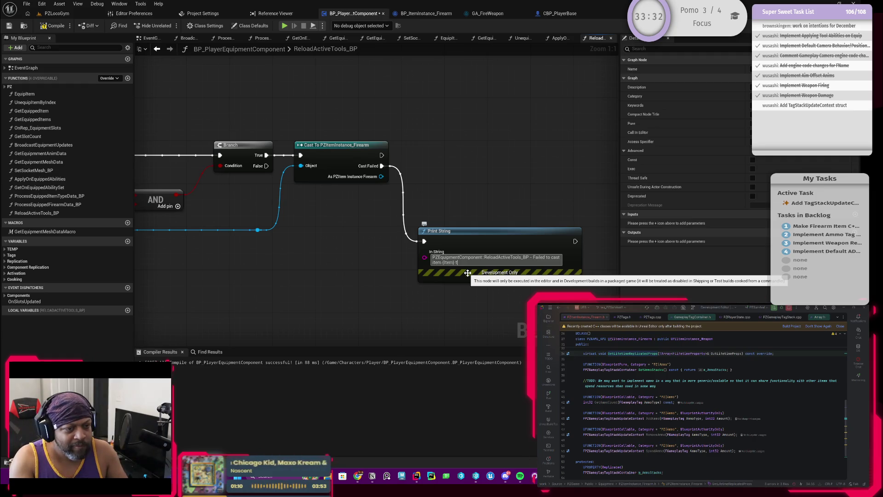
text(o Fire)
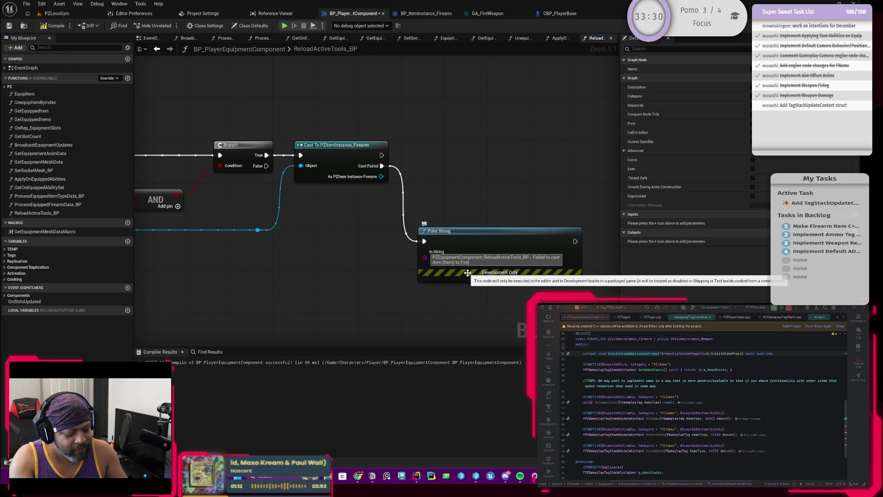
text(arm Item Instance)
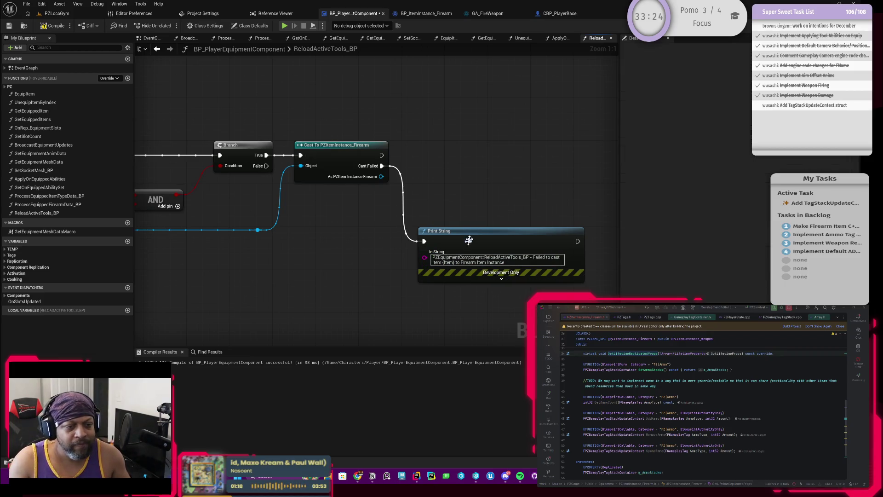
Feed the Print String message from a To String (Text) conversion node
drag(431, 262, 450, 254)
click(453, 253)
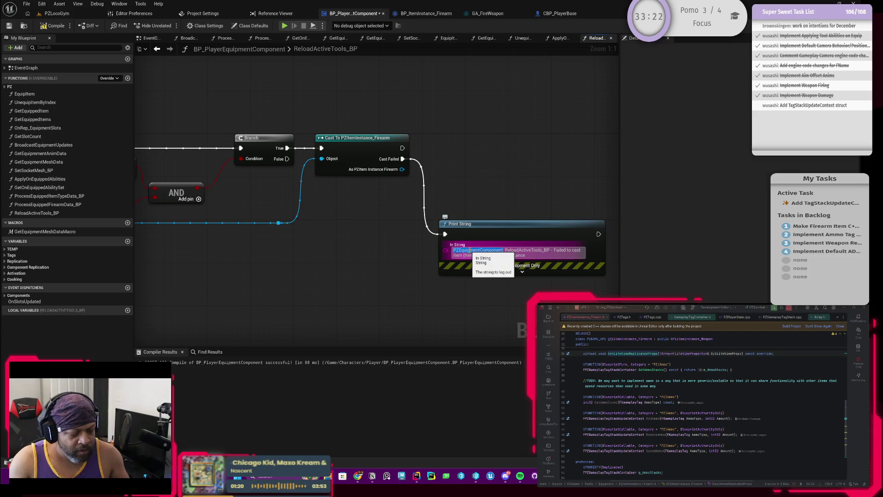
drag(446, 251, 386, 255)
text(f)
key(BackSpace)
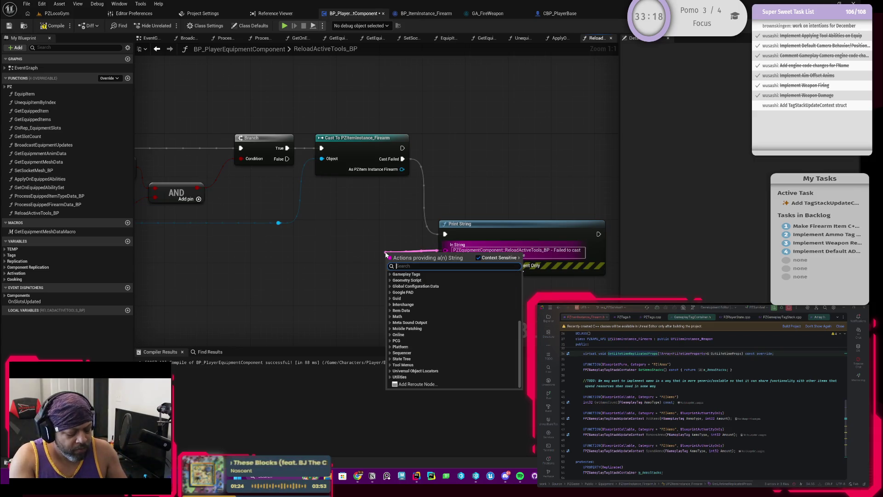
text(text)
key(Return)
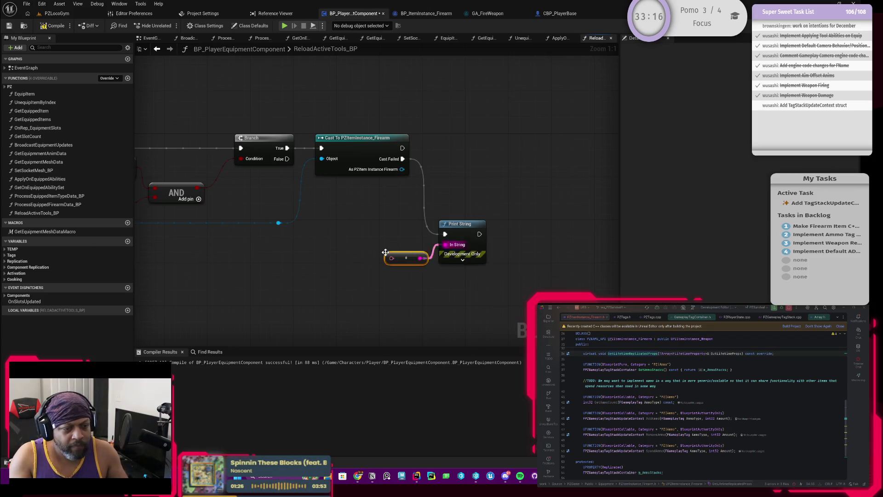
Add a Format Text node holding the pasted failure message into the conversion
drag(391, 259, 348, 272)
text(format)
key(Return)
click(371, 283)
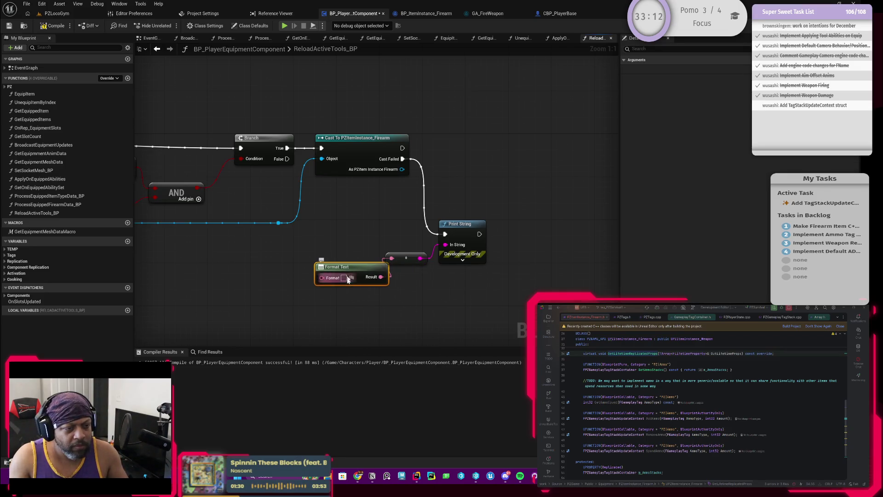
key(ctrl+v)
drag(376, 271, 248, 255)
drag(339, 219, 498, 273)
drag(469, 230, 614, 225)
Wire the slot Instance into Format Text's Item pin and wrap the message nodes in a comment
scroll(521, 216, down, 1)
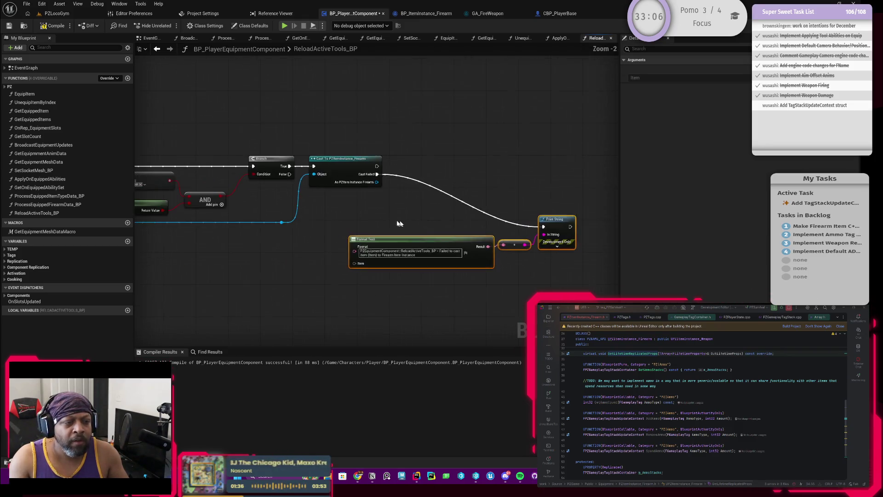
mouse_move(270, 216)
mouse_down()
mouse_move(532, 227)
mouse_move(526, 261)
mouse_up()
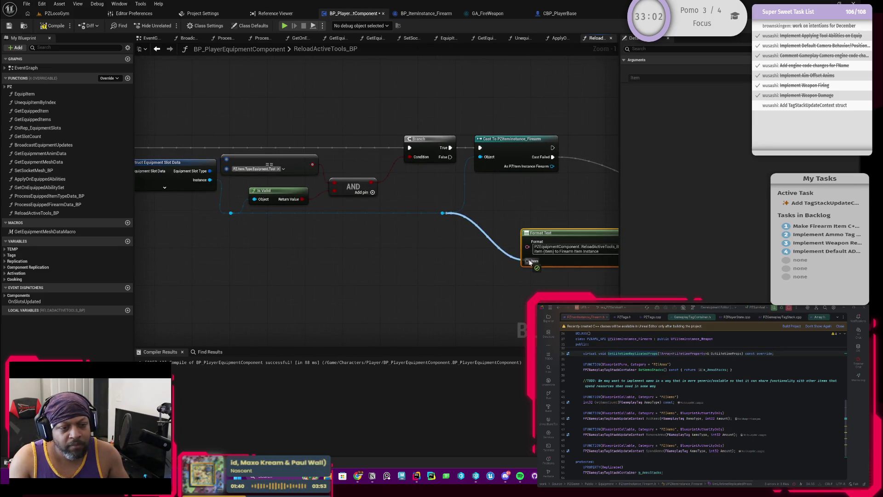
scroll(511, 230, down, 1)
drag(515, 227, 446, 213)
mouse_move(369, 187)
mouse_down()
mouse_move(559, 213)
mouse_move(506, 258)
mouse_move(544, 275)
mouse_up()
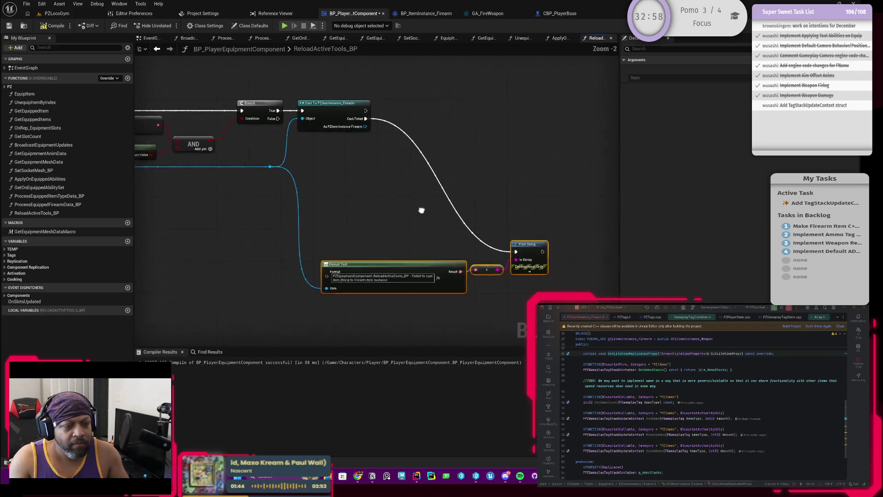
key(c)
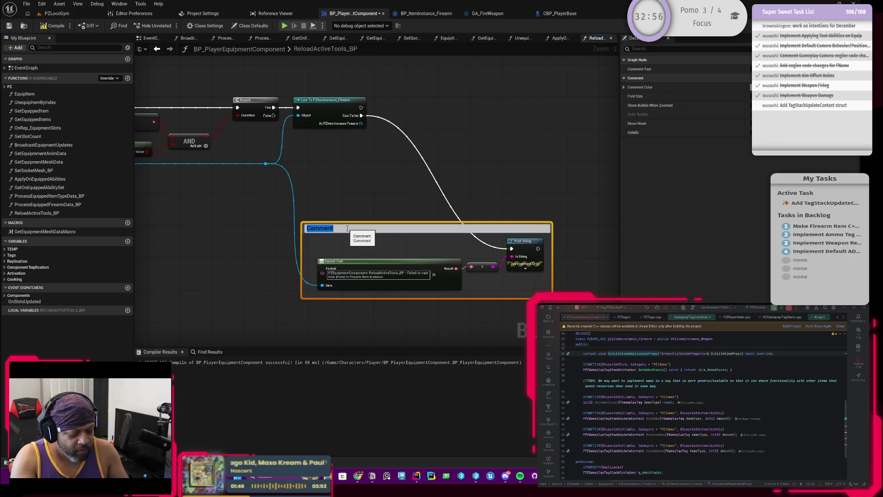
Title the comment 'Failed to cast to Firearm. TODO: This will eventually be setup on the Tool level for better scalability'
text(Failed to cast to Firearm)
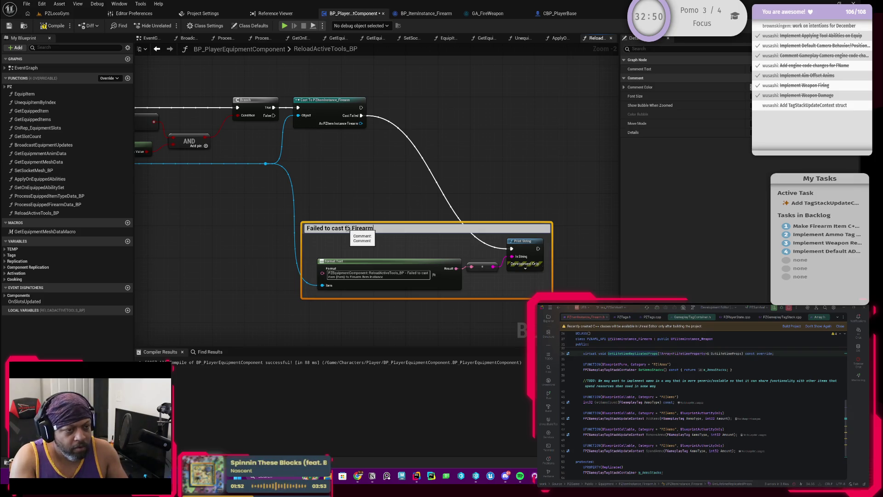
text(. TODO: This will eventually be )
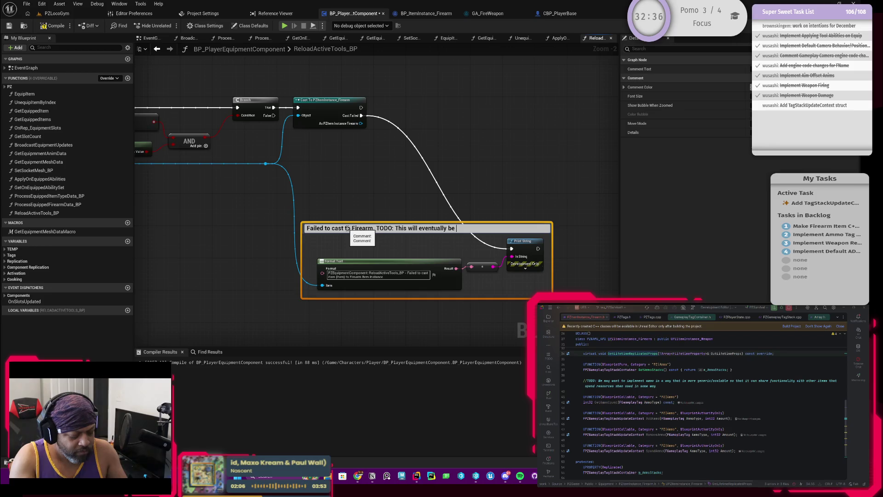
text(setup on the T)
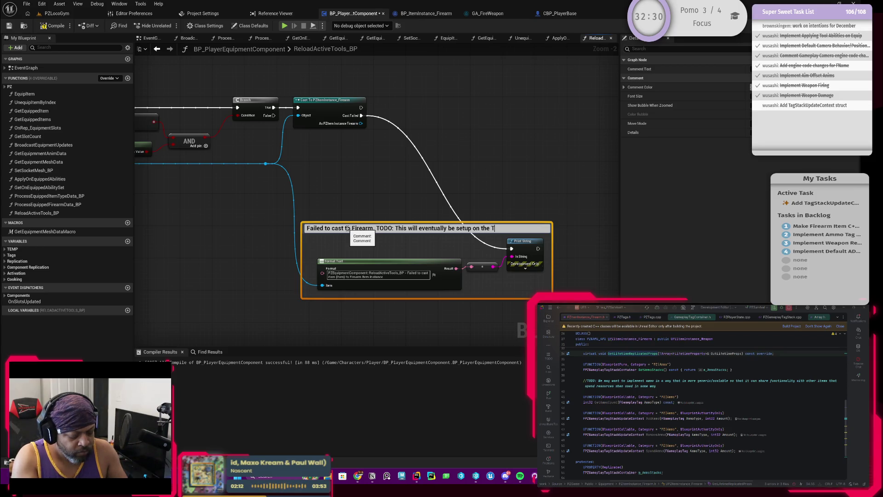
text(ool object level)
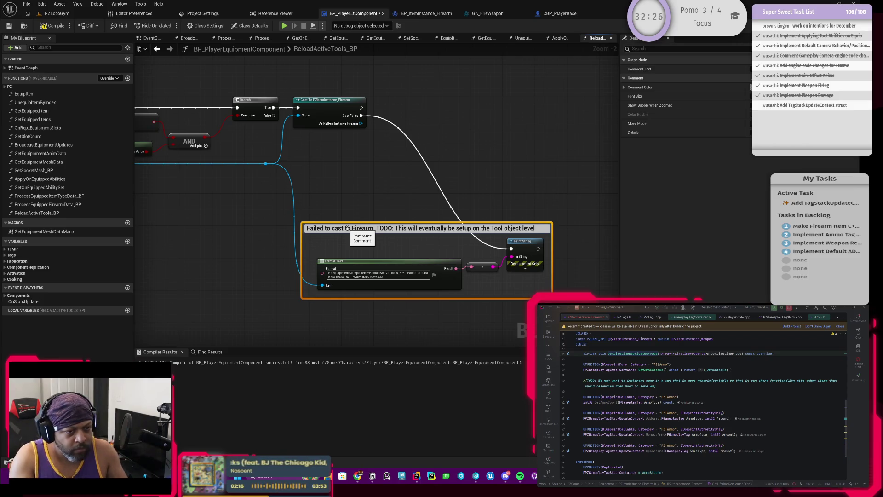
key(ctrl+Left)
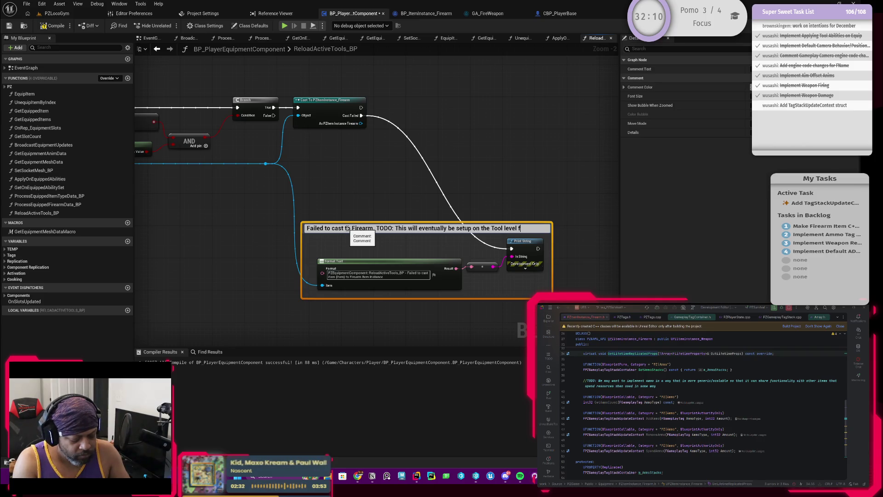
text(scalability)
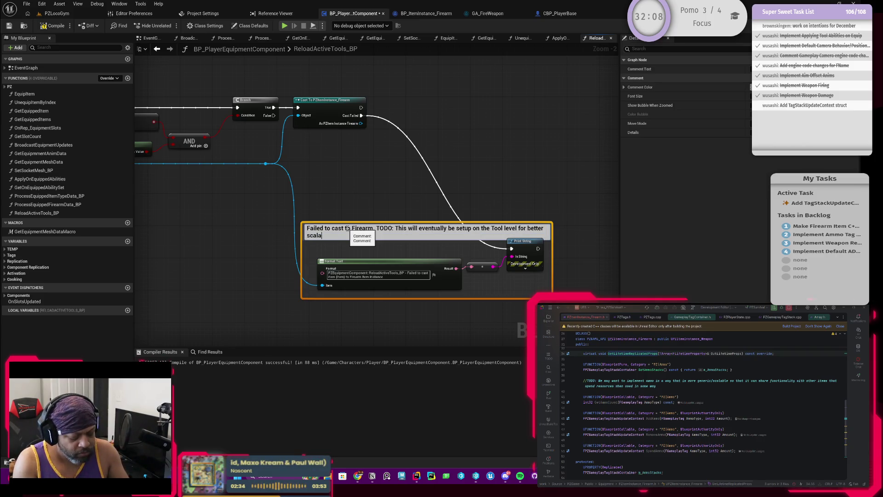
key(Return)
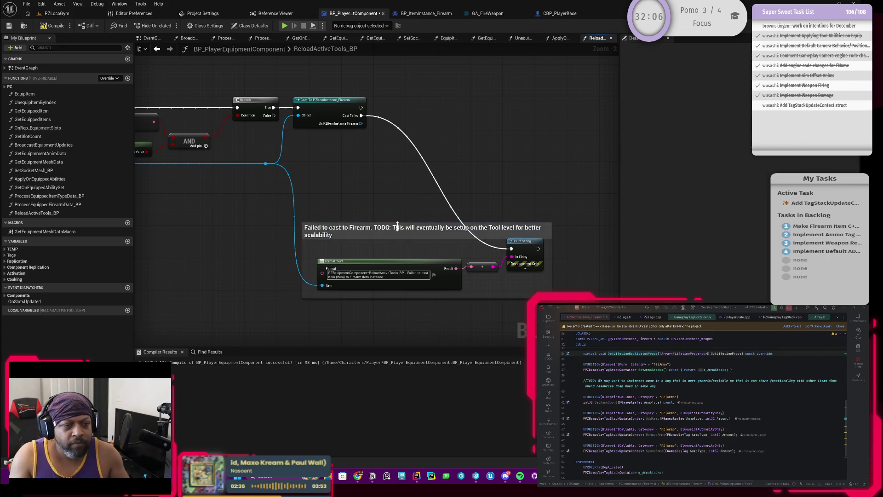
Colour the comment salmon from the BPNodes colour theme
click(782, 89)
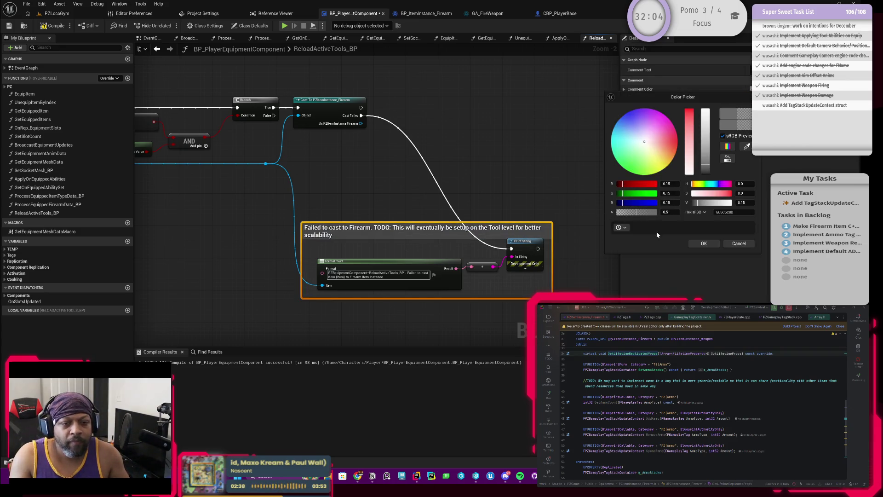
click(622, 228)
click(629, 253)
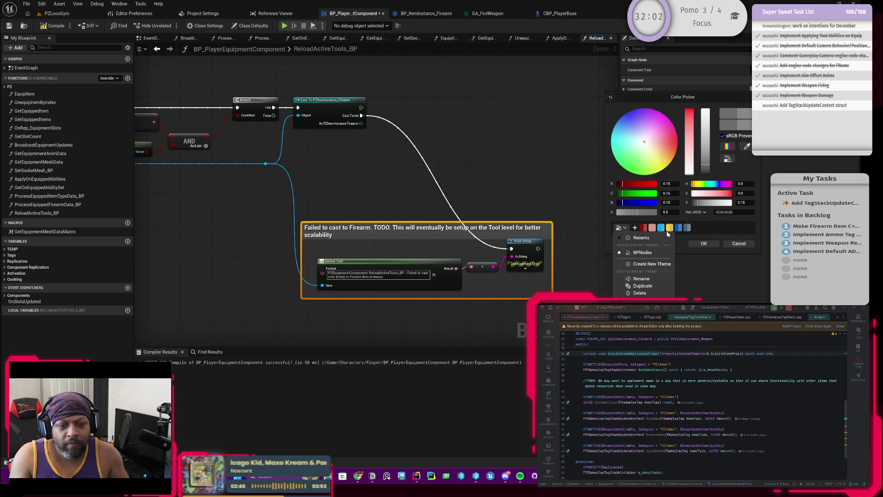
click(652, 228)
click(703, 244)
click(554, 200)
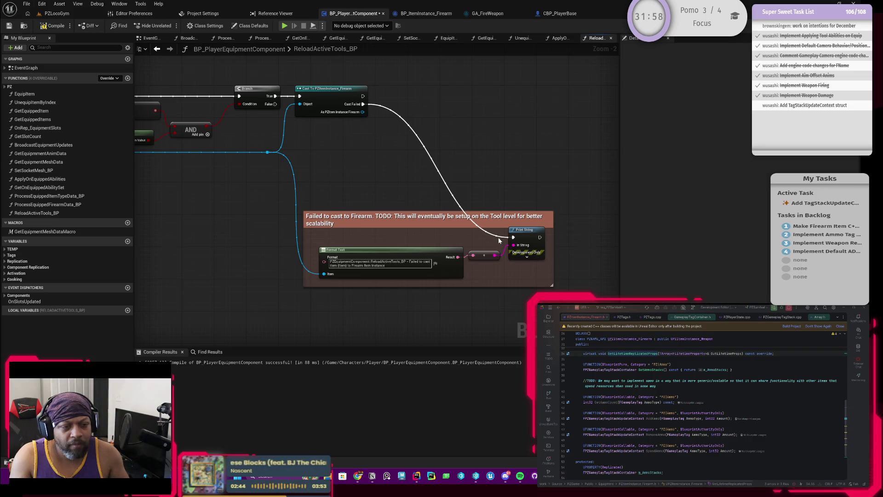
Add a reroute point on the Cast Failed wire and reposition it and the comment box
double_click(498, 234)
drag(494, 236, 344, 243)
drag(389, 225, 477, 220)
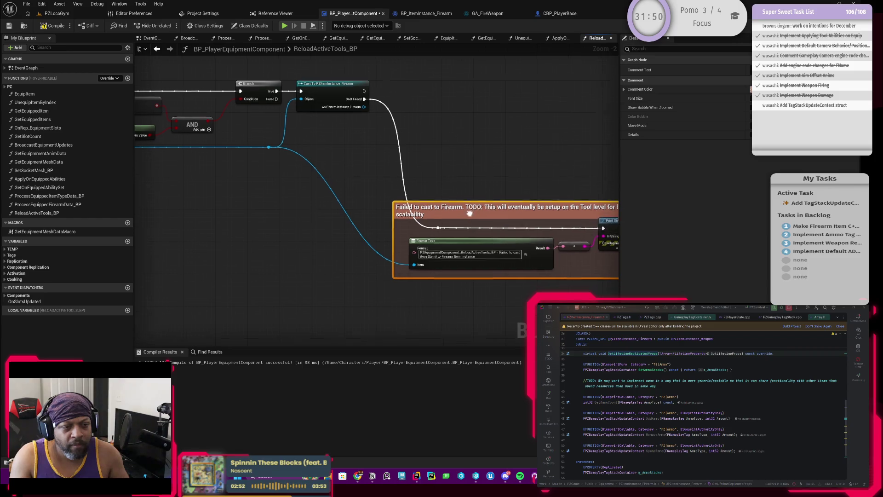
click(450, 220)
mouse_move(449, 221)
mouse_down()
mouse_move(403, 224)
mouse_move(465, 196)
mouse_move(467, 166)
mouse_move(449, 173)
mouse_up()
scroll(449, 173, down, 2)
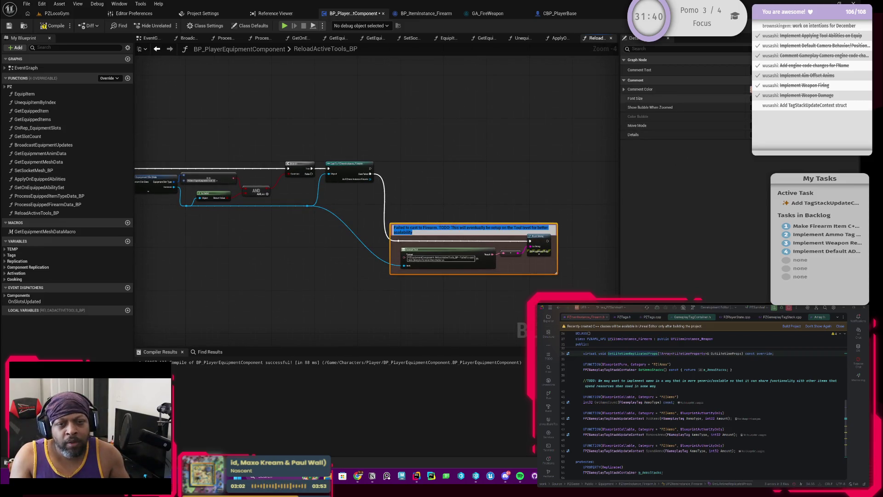
Change the comment colour to dark red and compile the blueprint
click(751, 89)
click(667, 227)
click(736, 244)
click(438, 253)
scroll(412, 183, up, 2)
click(55, 27)
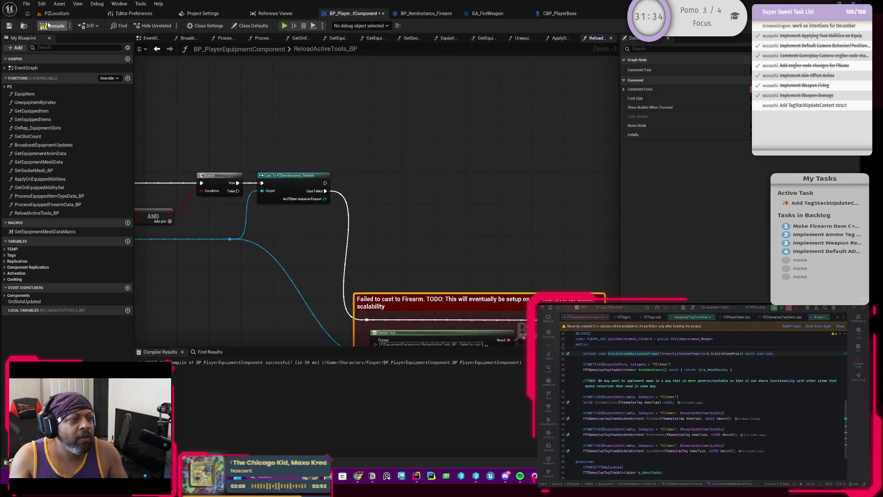
scroll(459, 111, down, 3)
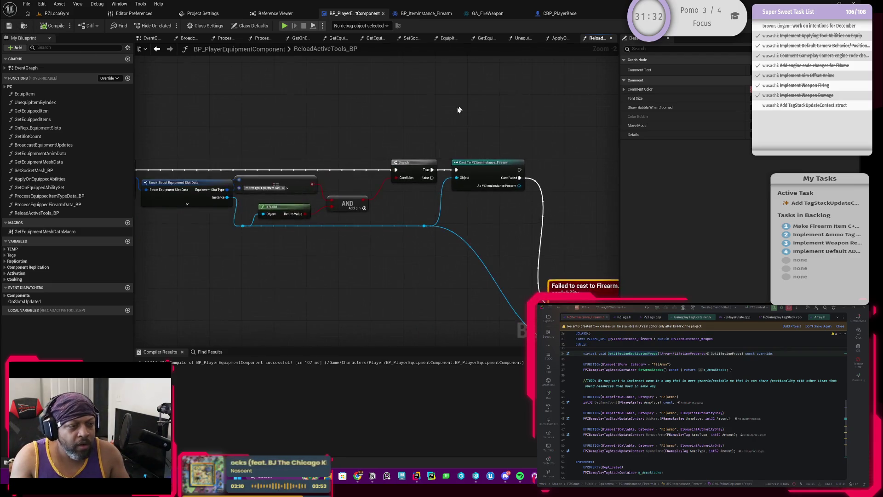
scroll(466, 195, up, 3)
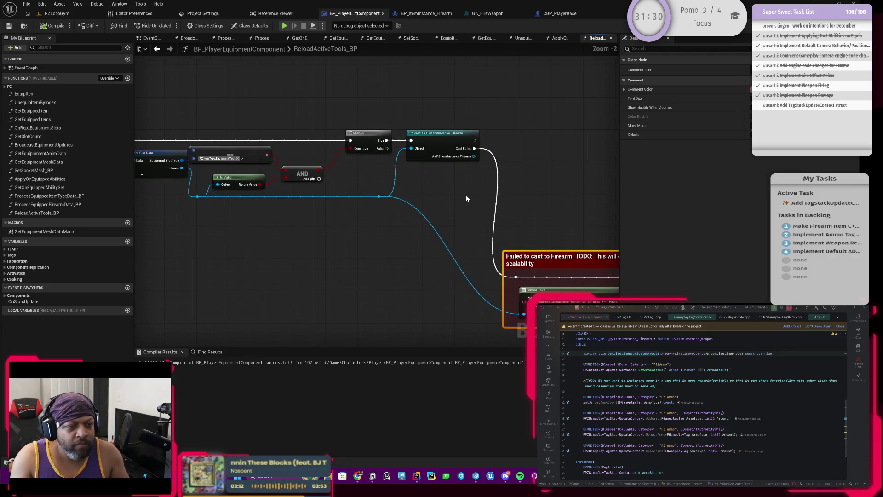
drag(368, 168, 423, 161)
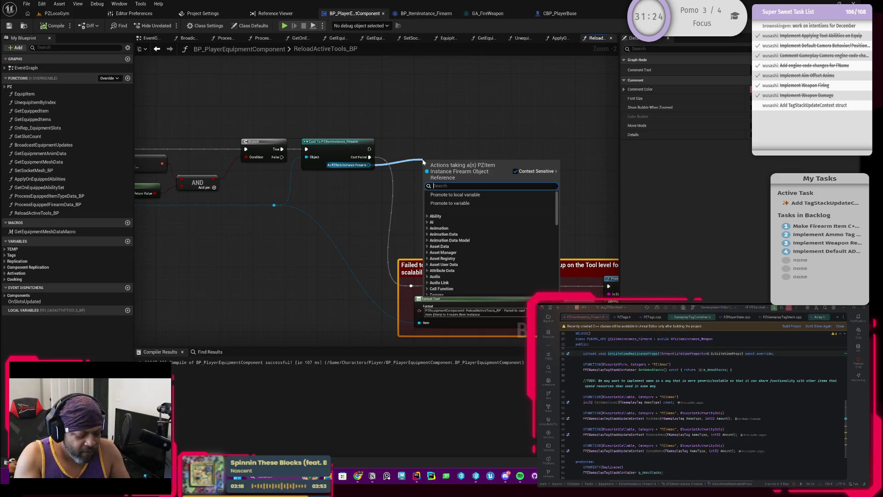
text(get )
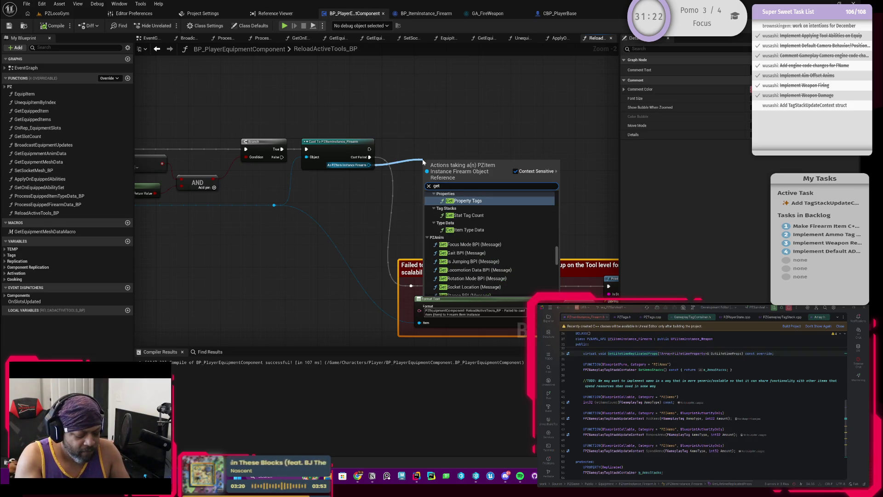
text(item)
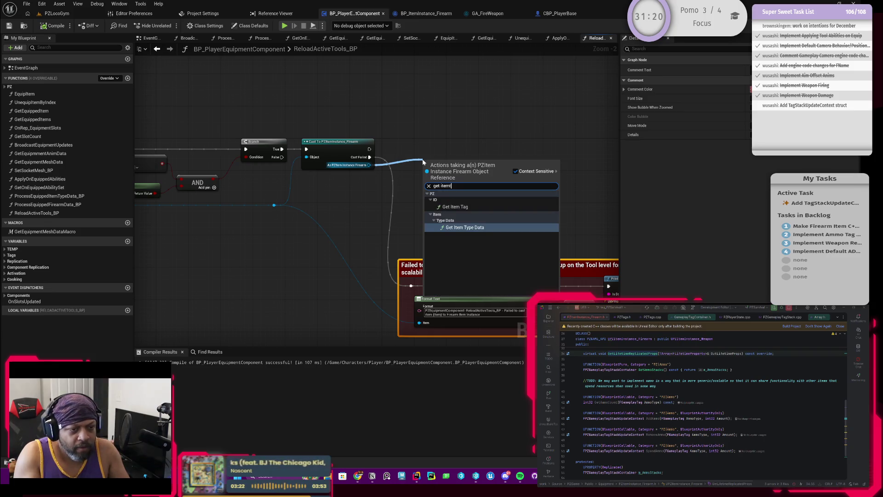
key(Escape)
scroll(396, 176, up, 2)
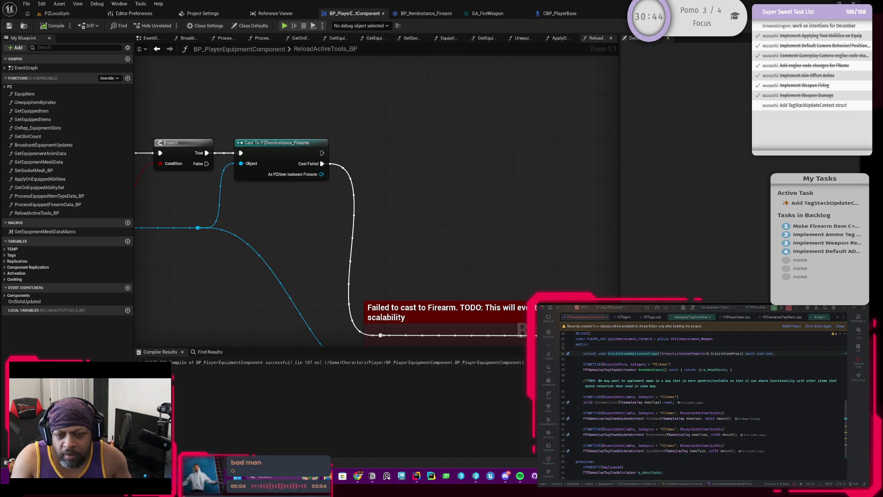
Add Get Item Type Data and Get Instanced Struct Value By Type after the successful firearm cast
drag(322, 174, 352, 205)
text(get itemt)
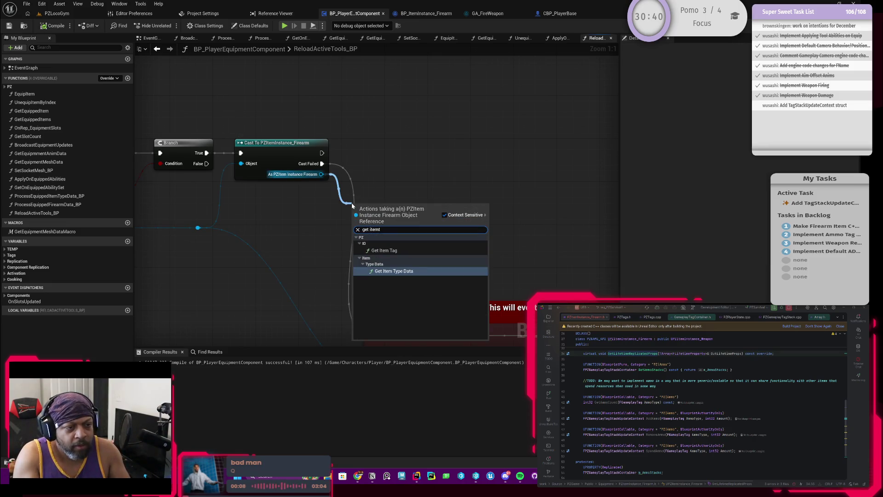
key(Return)
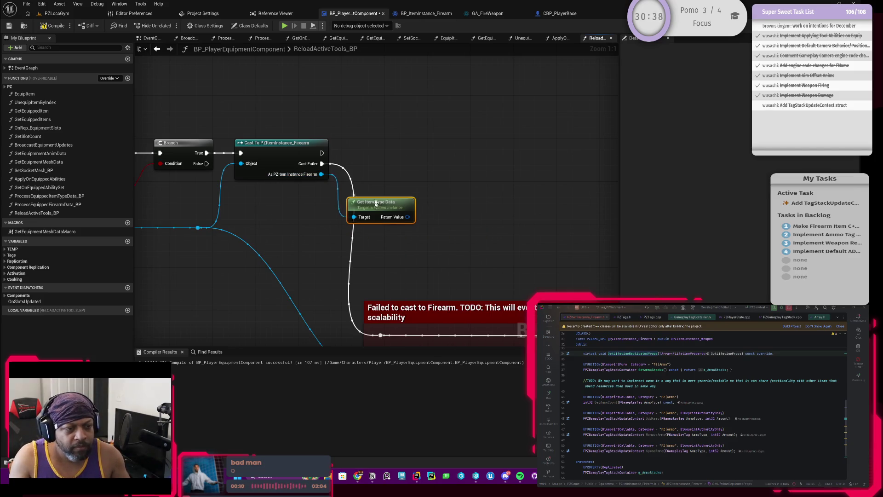
drag(408, 207, 437, 184)
text(get ins)
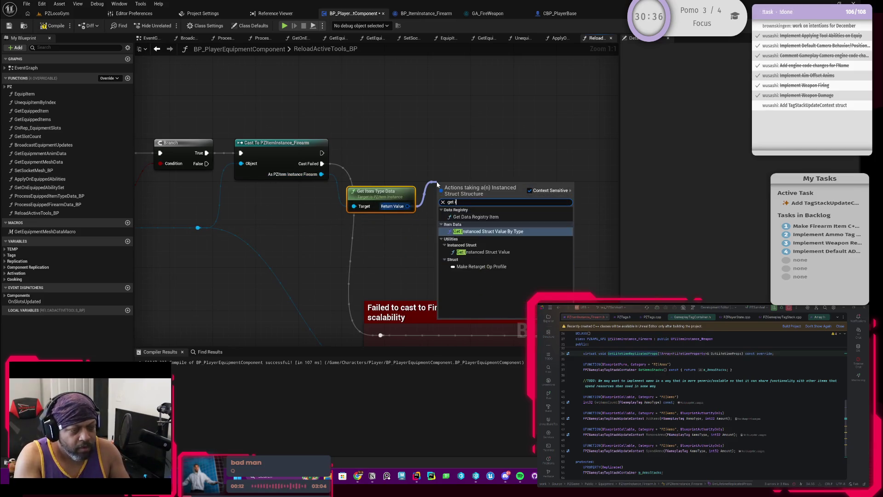
key(Return)
drag(322, 153, 435, 199)
key(q)
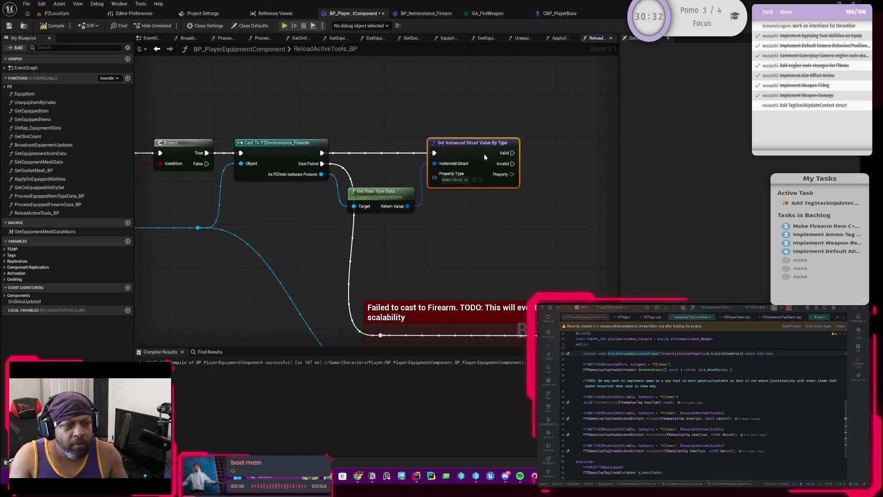
Arrange the two new nodes and set the struct Property Type to PZFirearm Data
drag(358, 158, 391, 221)
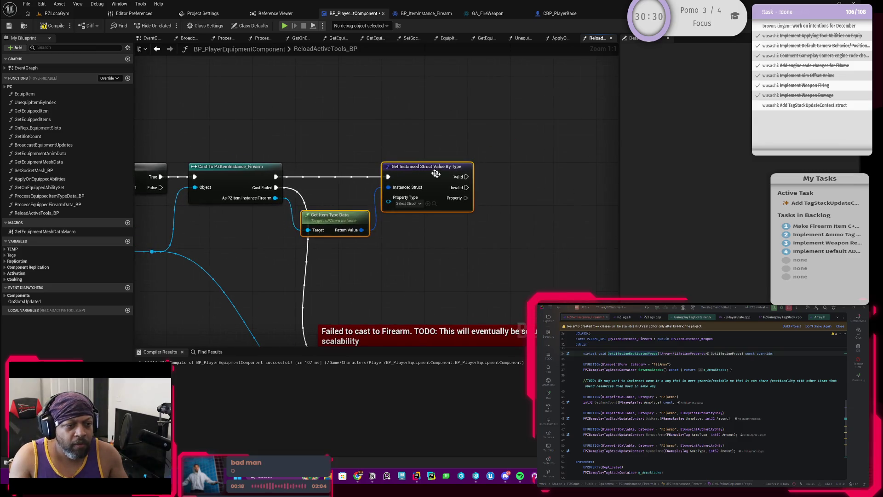
drag(437, 176, 479, 175)
click(419, 244)
drag(375, 220, 349, 193)
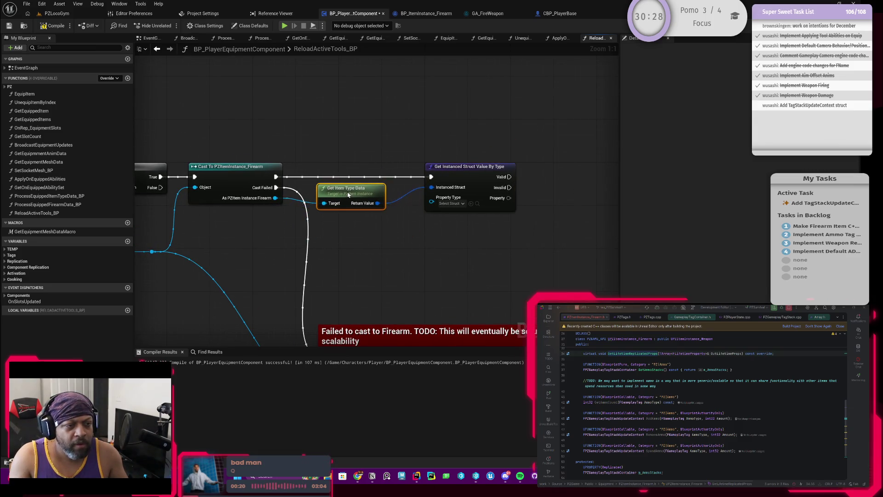
drag(433, 189, 402, 188)
click(390, 209)
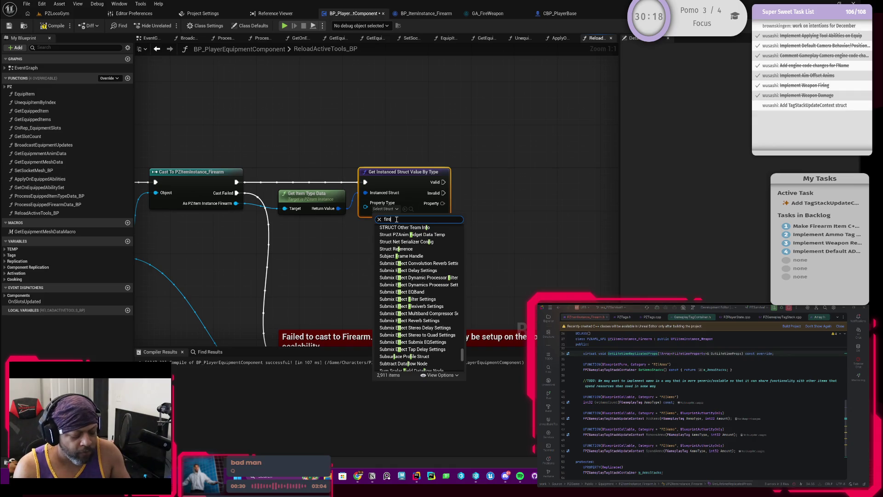
text(arm)
click(396, 227)
Break the struct's Property output with a Break PZFirearm Data node
drag(377, 213, 403, 214)
text(bre)
key(Return)
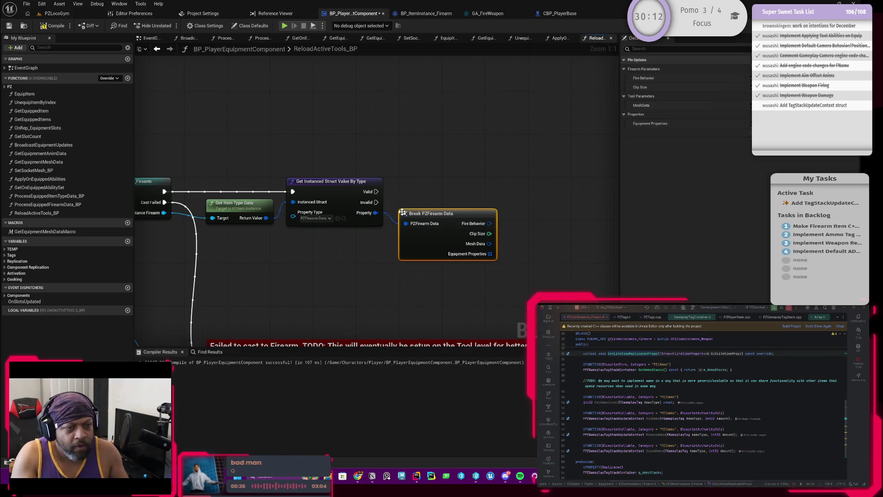
Zoom and pan until the cast, Get Instanced Struct and Break PZFirearm Data nodes show their fields
scroll(337, 250, down, 3)
scroll(353, 248, up, 2)
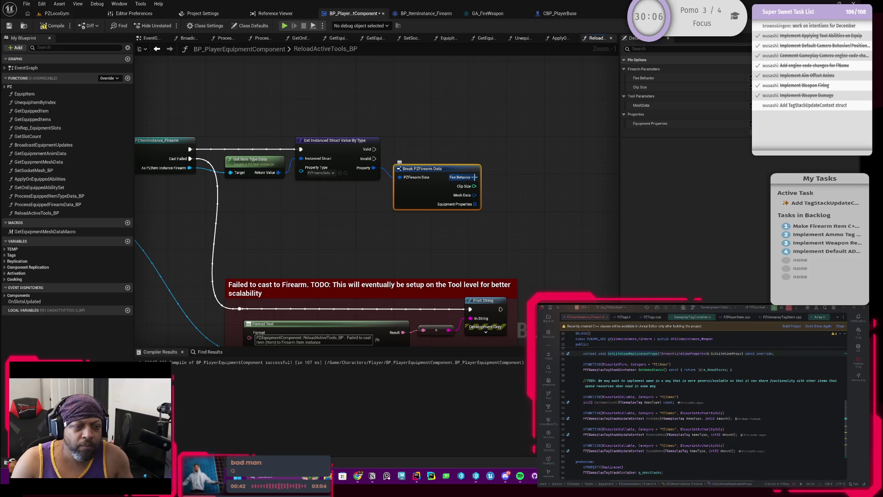
drag(469, 191, 453, 194)
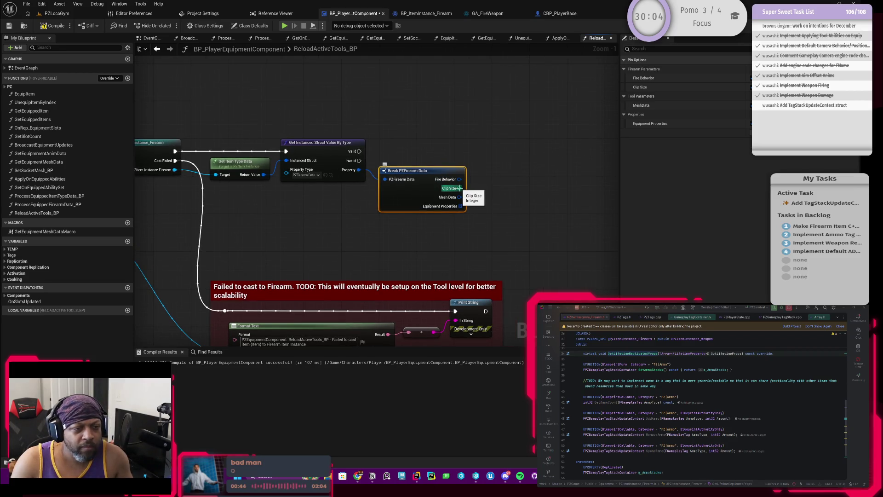
mouse_move(358, 223)
mouse_down()
mouse_move(415, 220)
mouse_move(509, 234)
mouse_up()
scroll(433, 223, down, 2)
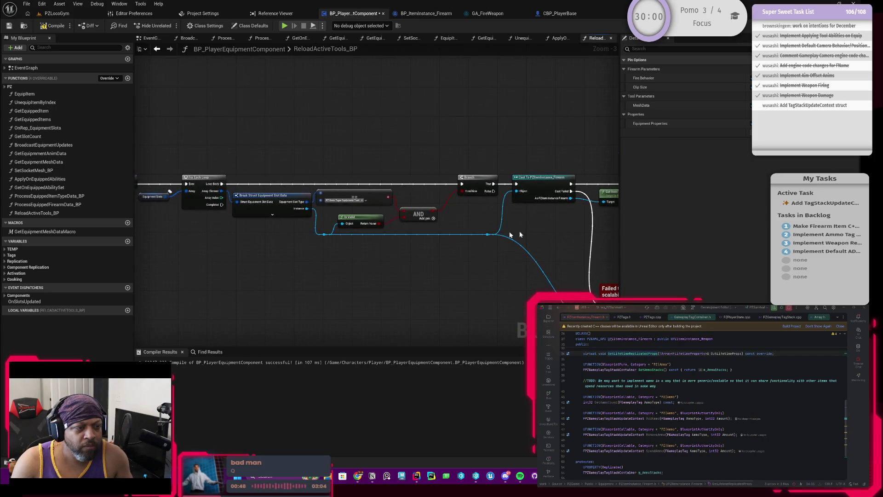
scroll(528, 233, up, 3)
mouse_move(437, 222)
mouse_down()
mouse_move(451, 243)
mouse_move(377, 250)
mouse_up()
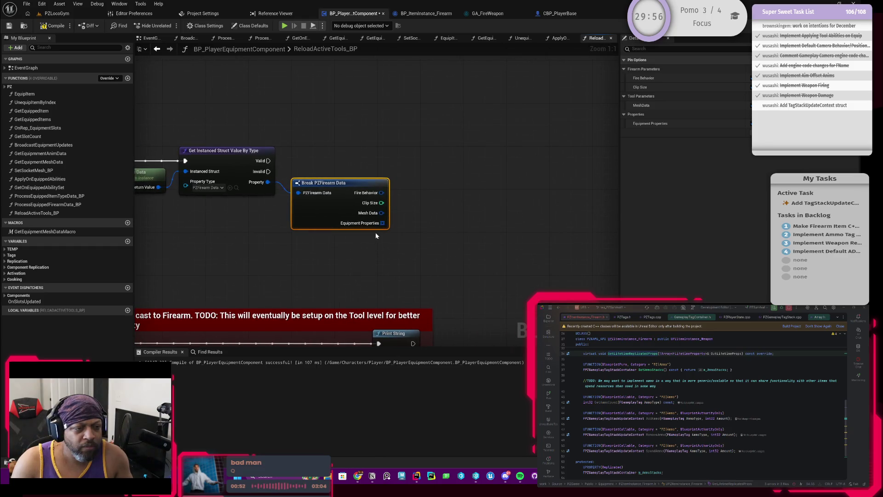
mouse_move(332, 227)
mouse_down()
mouse_move(451, 232)
mouse_move(388, 227)
mouse_up()
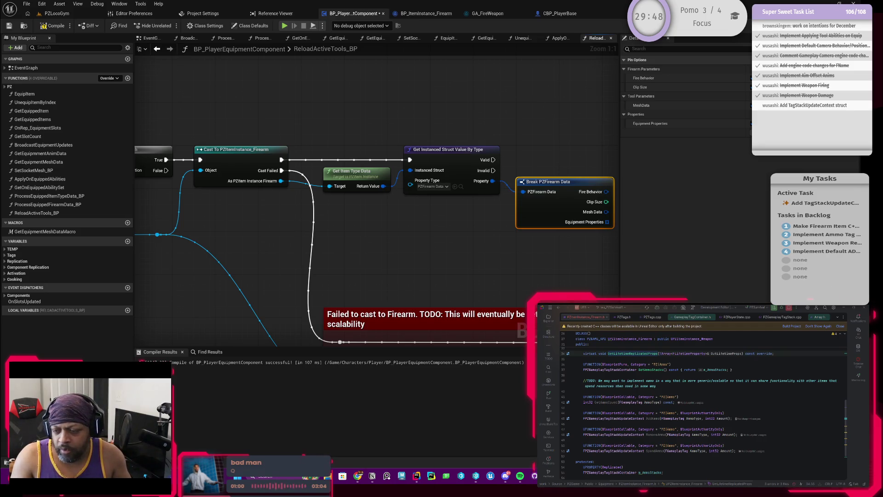
key(alt+Tab)
key(alt+Tab)
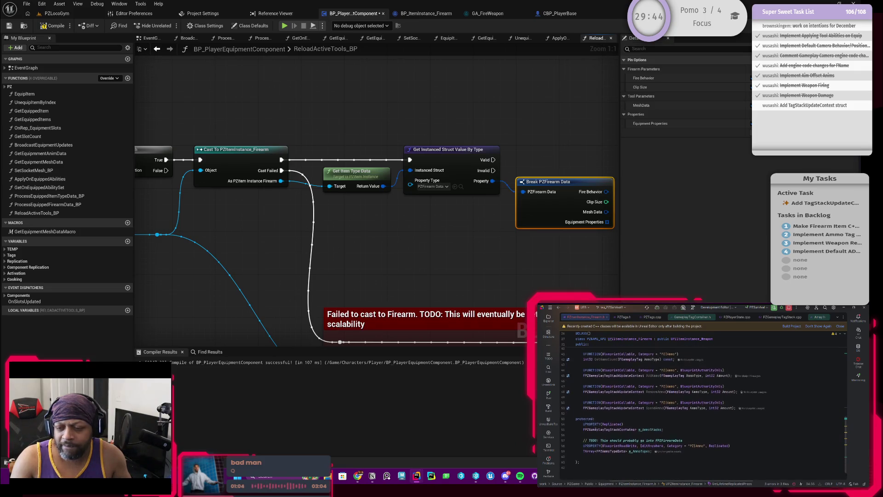
scroll(704, 409, up, 1)
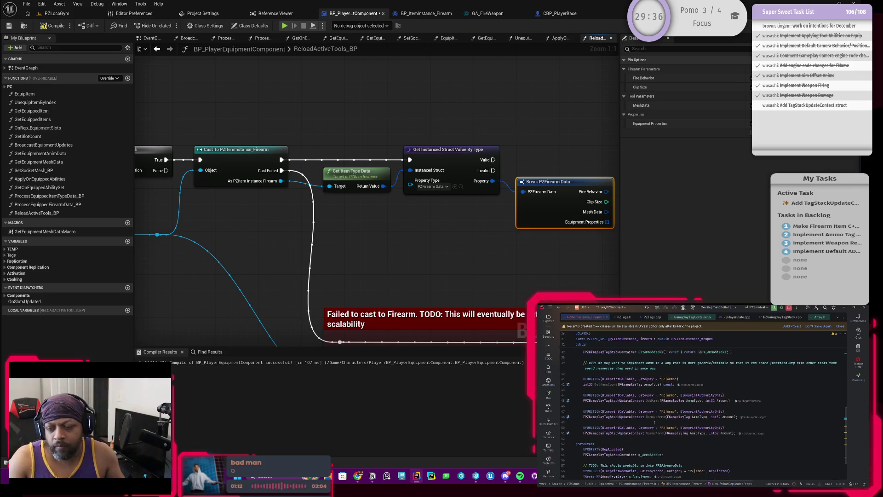
scroll(704, 405, up, 4)
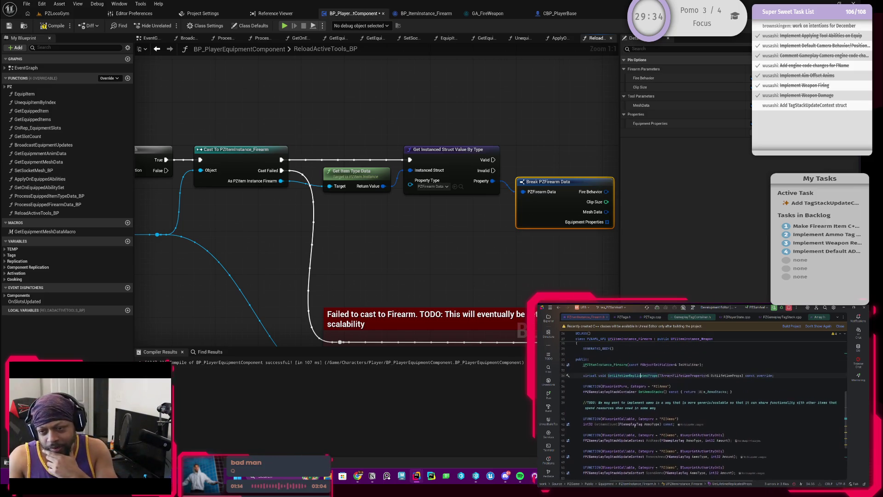
scroll(615, 440, down, 3)
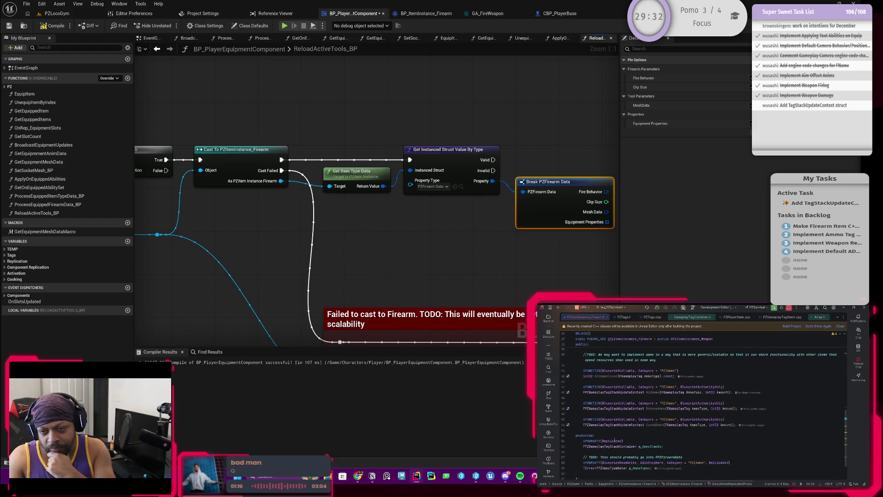
scroll(615, 440, down, 3)
scroll(614, 440, up, 3)
scroll(615, 440, up, 1)
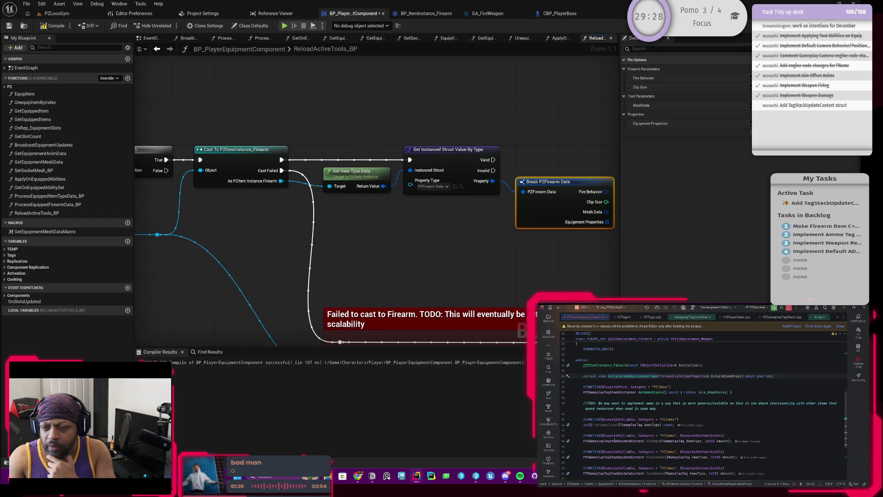
scroll(615, 441, down, 4)
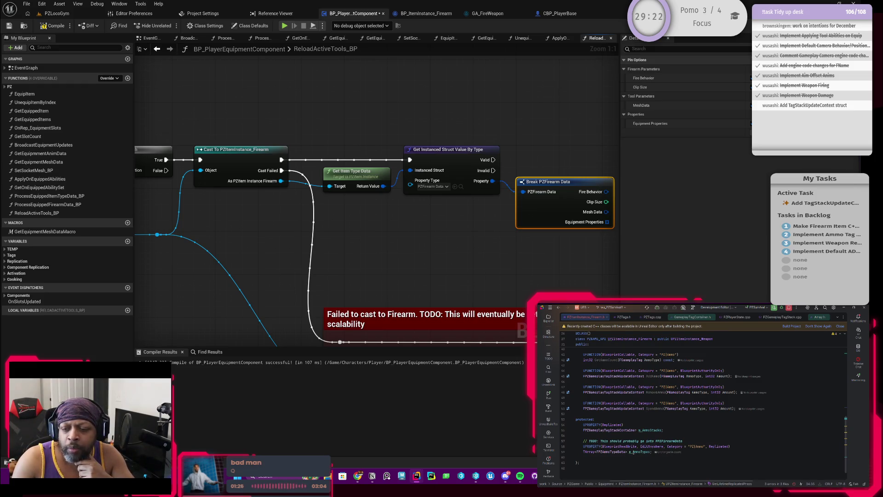
scroll(656, 425, up, 4)
scroll(656, 424, down, 1)
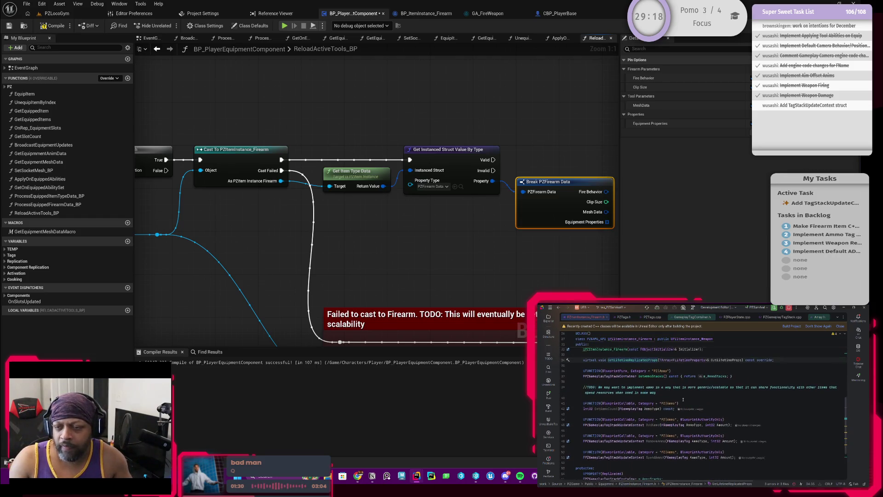
scroll(684, 399, up, 1)
click(746, 391)
Declare a BlueprintPure GetAmmoTypeData(FGameplayTag AmmoType) const getter with body { return m_AmmoTypes; }
key(Return)
key(Return)
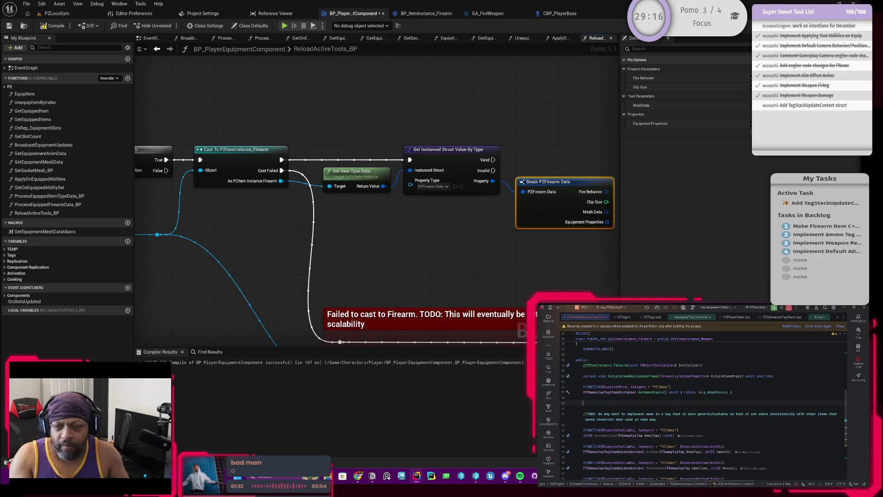
text(UFUNCTION(BlueprintPure, Category = "PZ|Ammo"))
key(Tab)
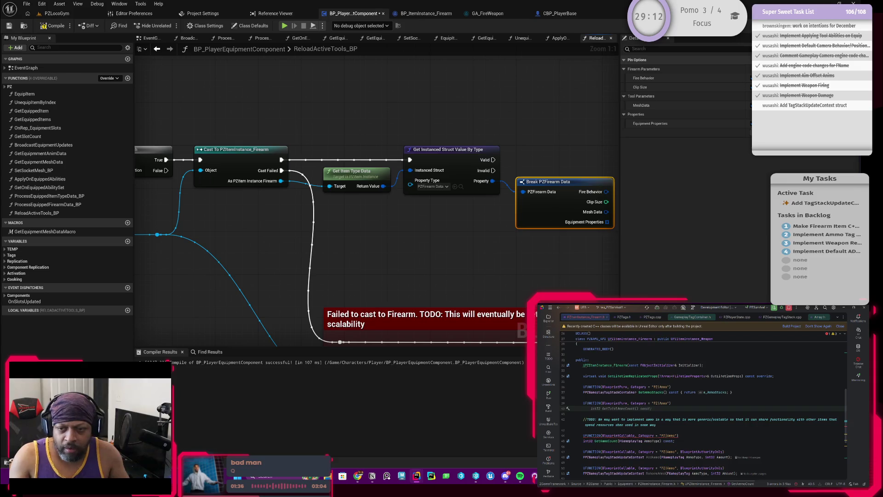
text(FPZAmmoTypeData)
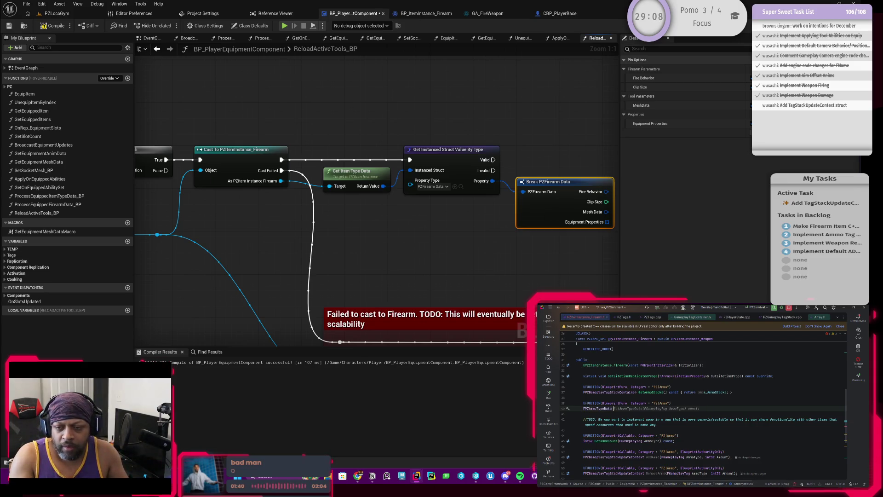
key(Tab)
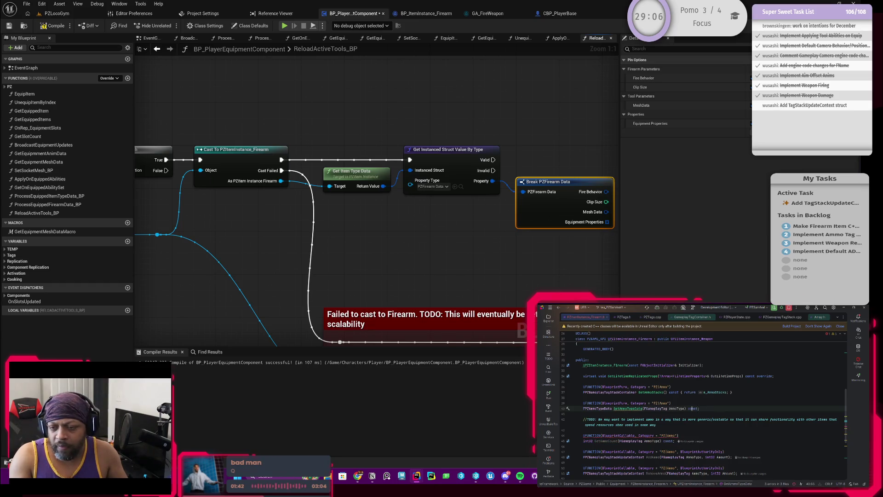
click(652, 408)
click(669, 408)
key(End)
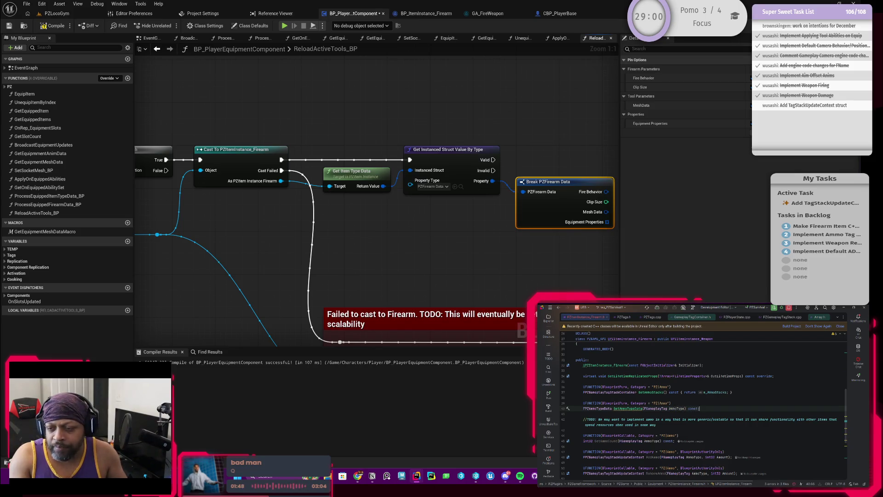
key(shift+Left)
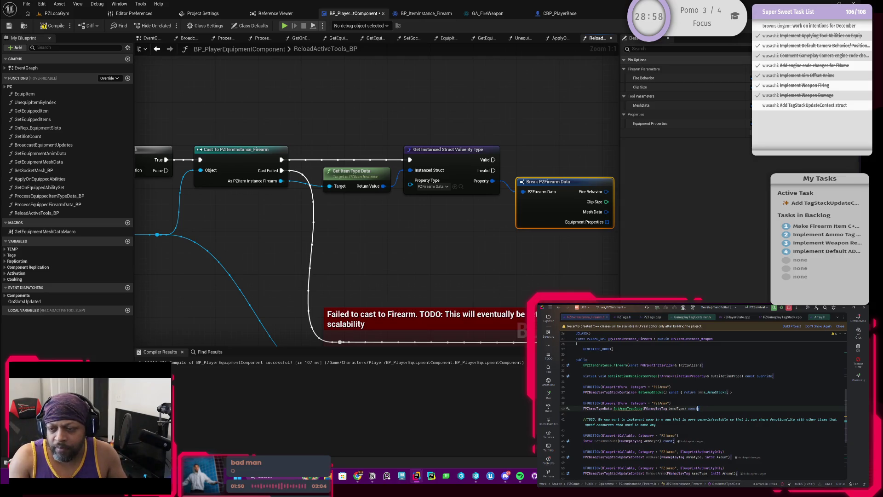
text({return m_A)
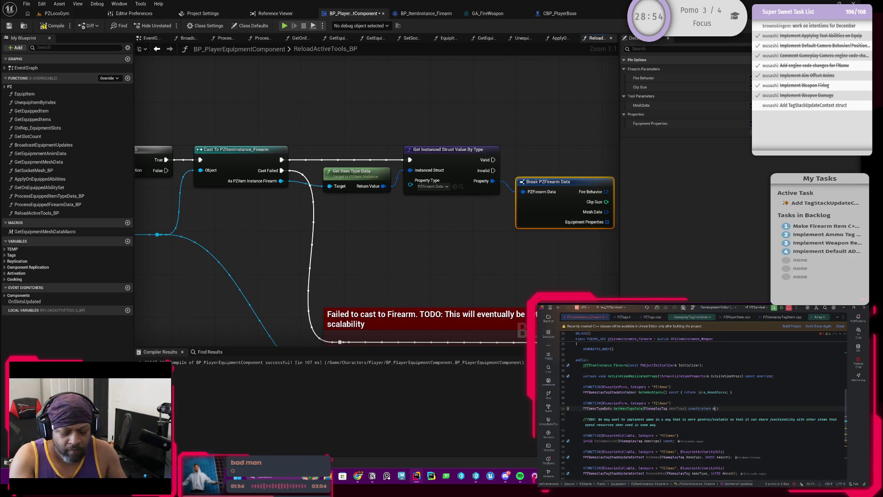
text(mm)
key(Return)
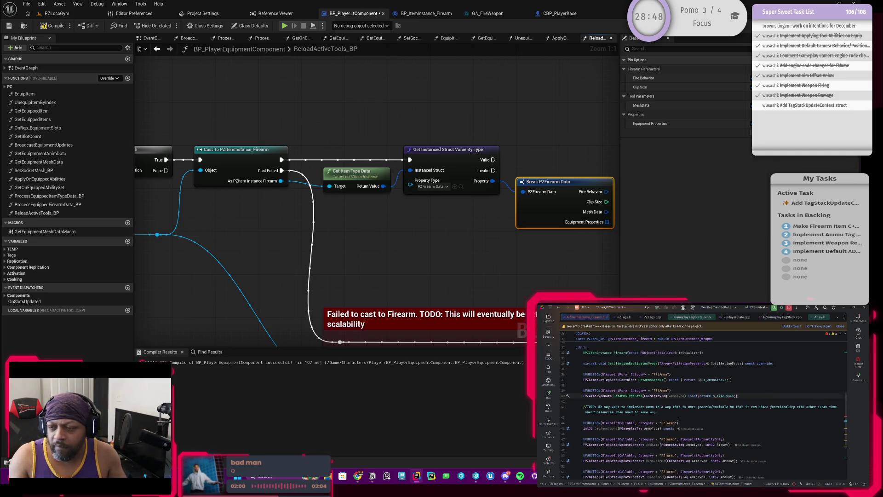
Change the getter's return type to TArray<FPZAmmoTypeData>
click(583, 408)
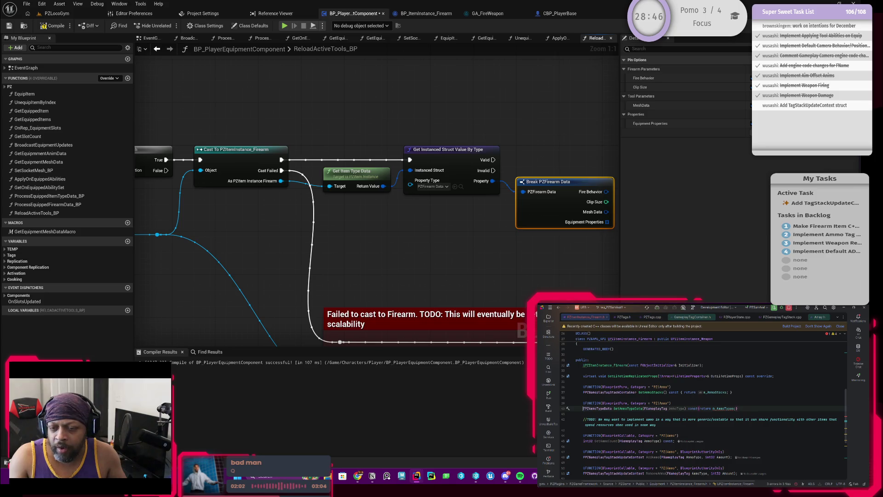
text(TA)
key(BackSpace)
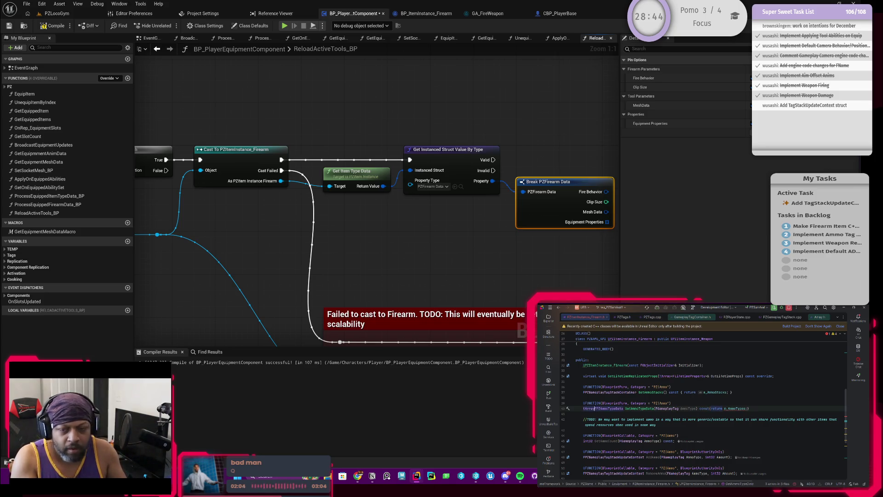
key(BackSpace)
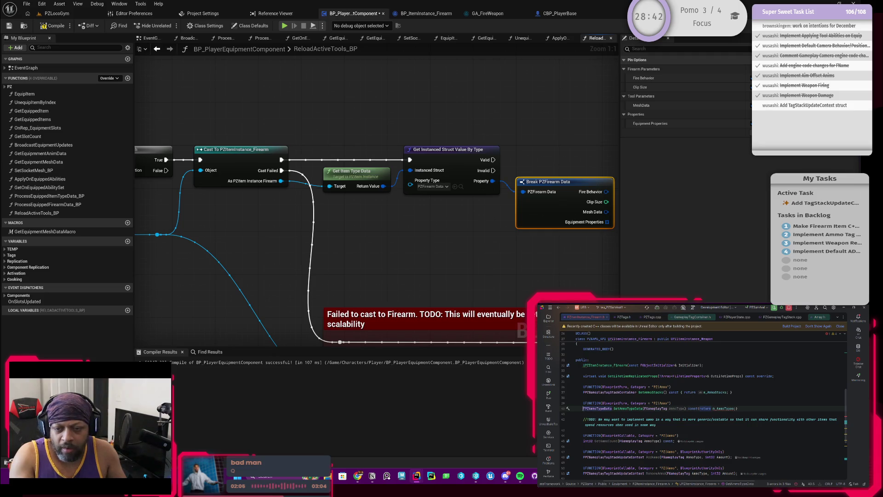
text(ta)
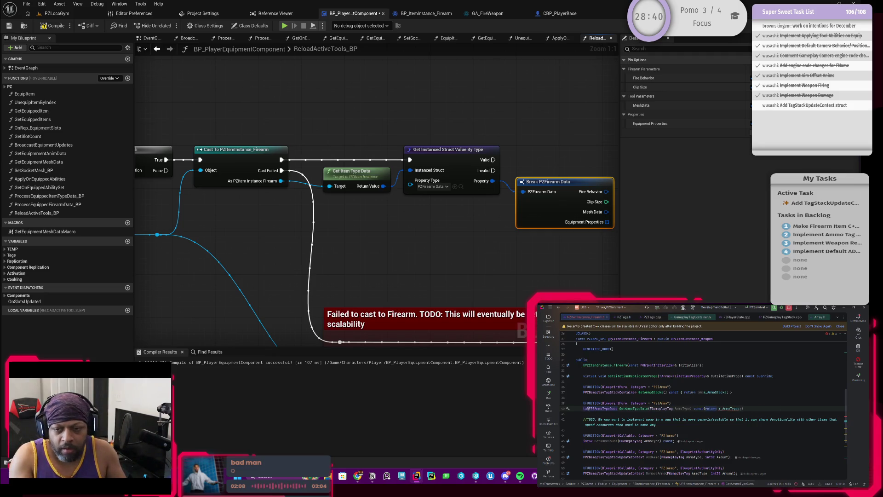
key(BackSpace)
key(BackSpace)
text(T)
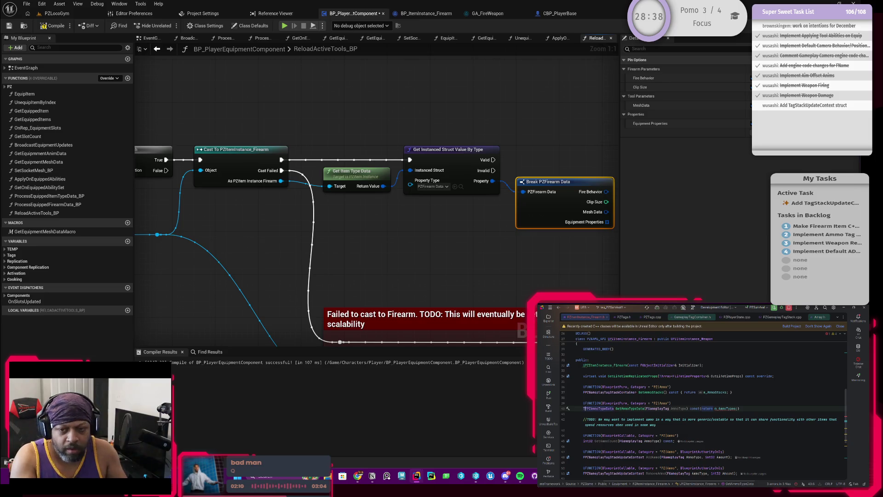
text(Arra)
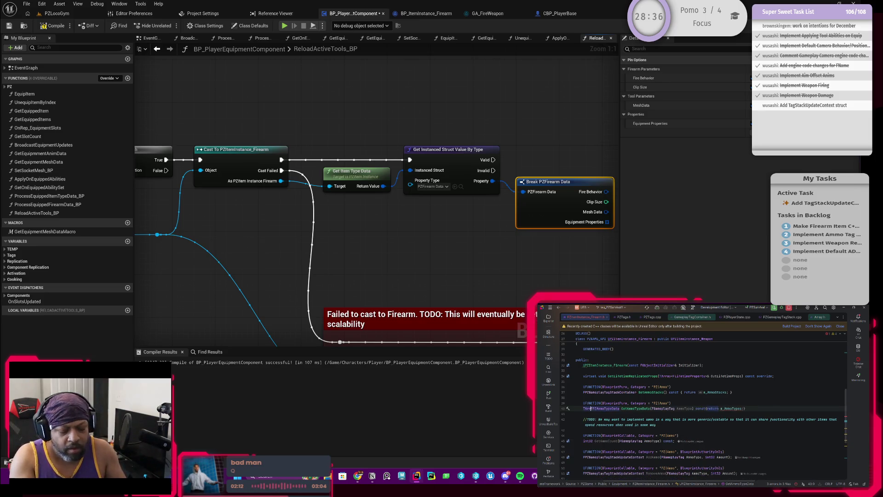
text(y<)
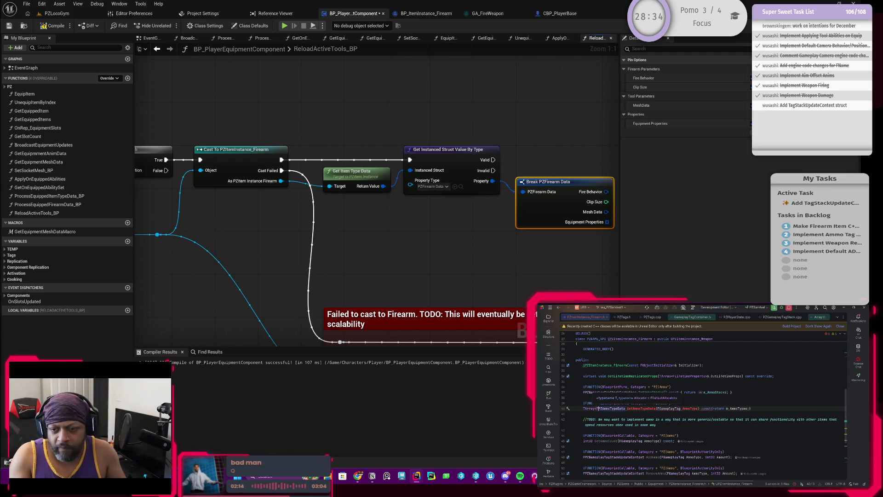
text(>)
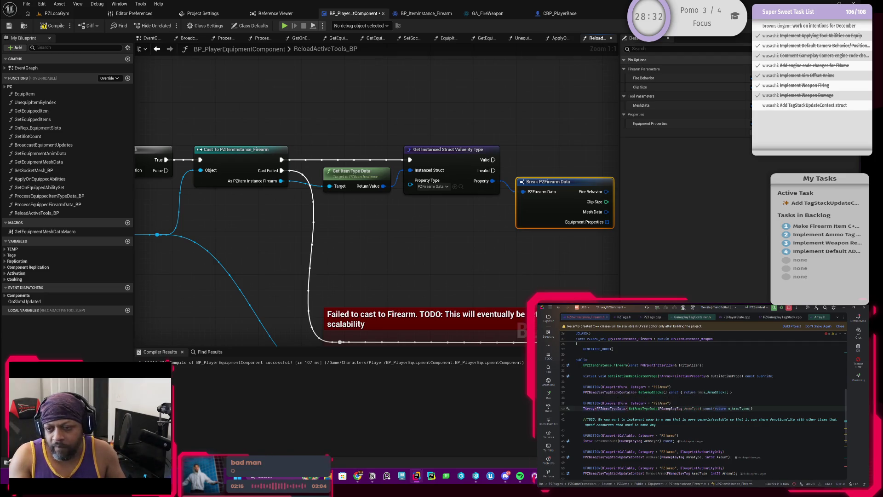
scroll(629, 423, down, 6)
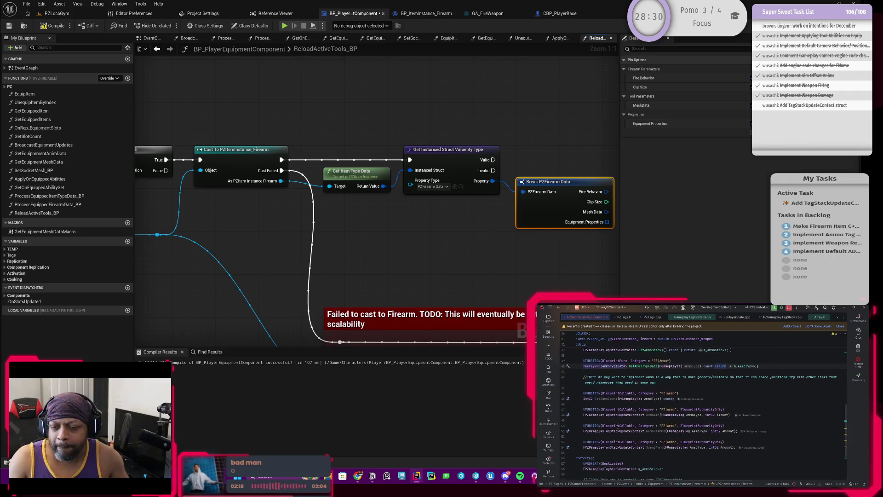
scroll(629, 422, up, 4)
scroll(628, 429, up, 2)
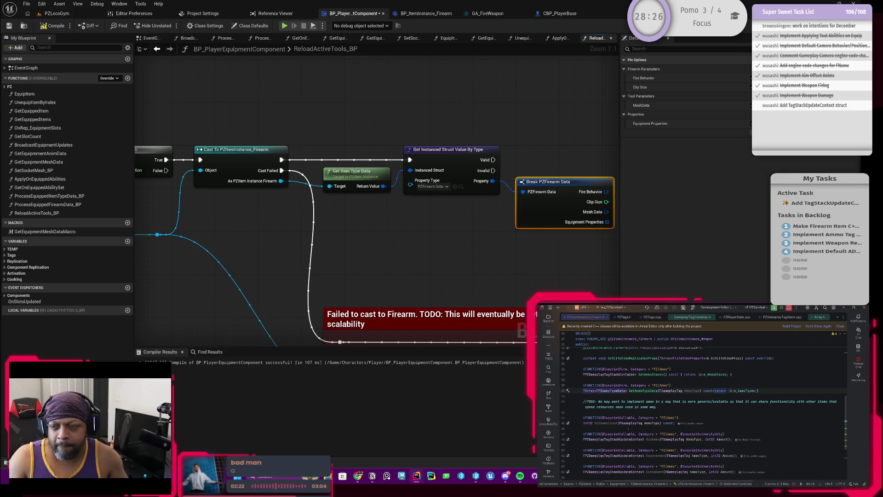
Compile BP_PlayerEquipmentComponent and save it so no unsaved changes remain
click(674, 401)
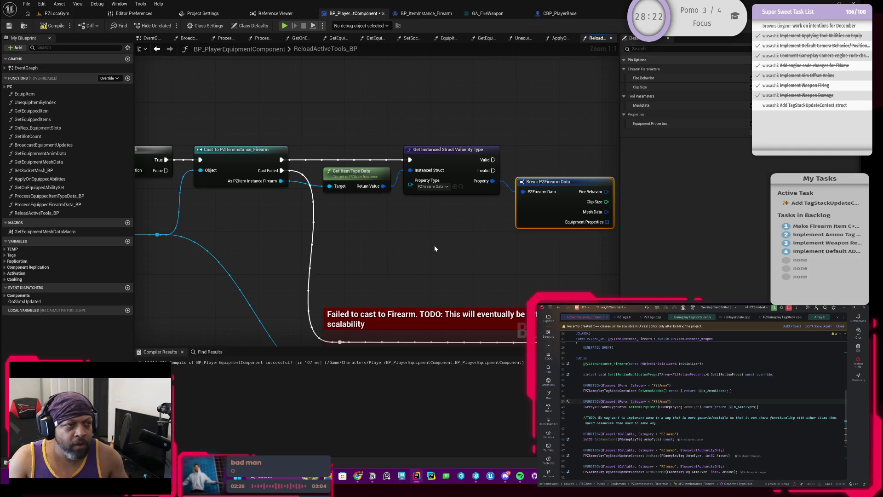
scroll(434, 244, down, 1)
click(53, 26)
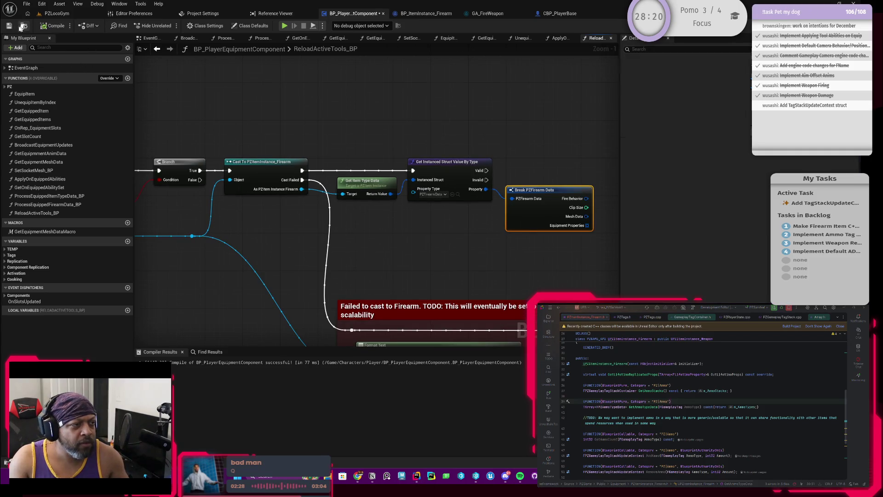
click(9, 25)
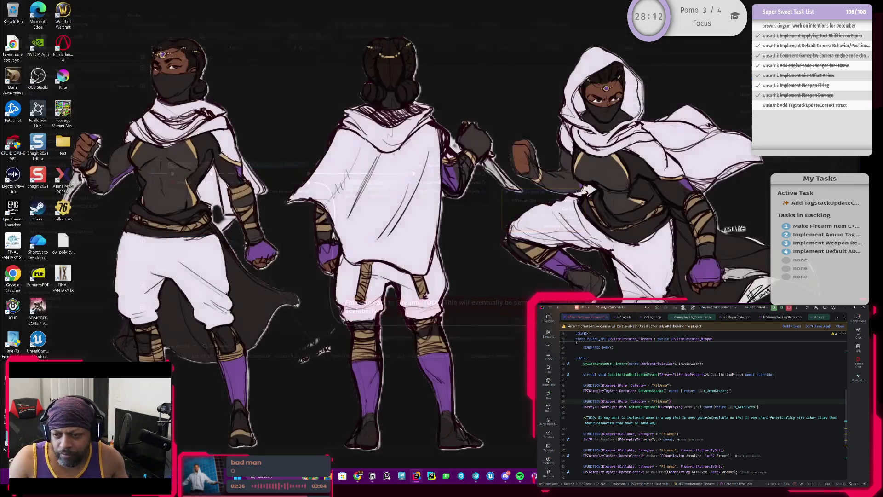
Remove the FGameplayTag AmmoType parameter from GetAmmoTypeData() in the header and rebuild the project
key(ctrl+shift+b)
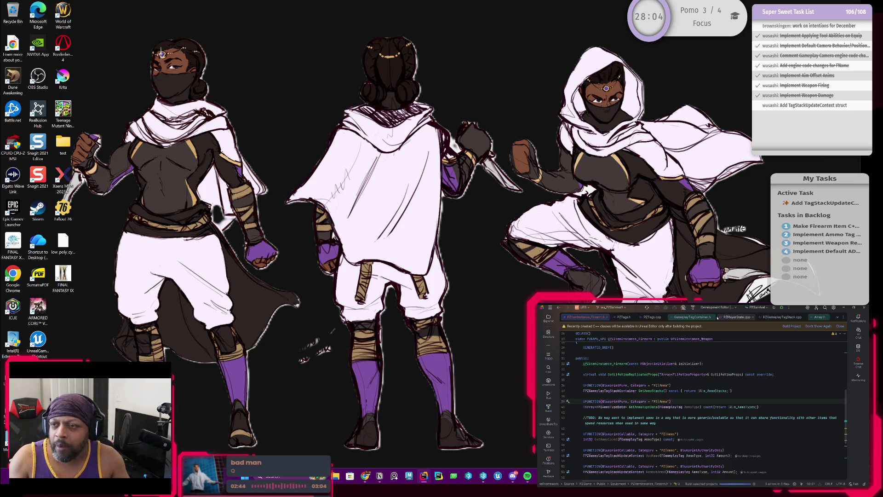
click(658, 407)
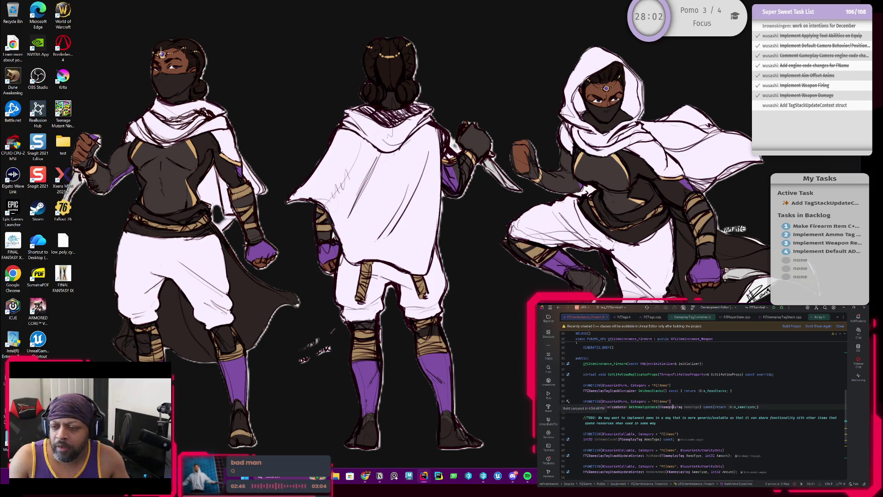
drag(659, 406, 701, 406)
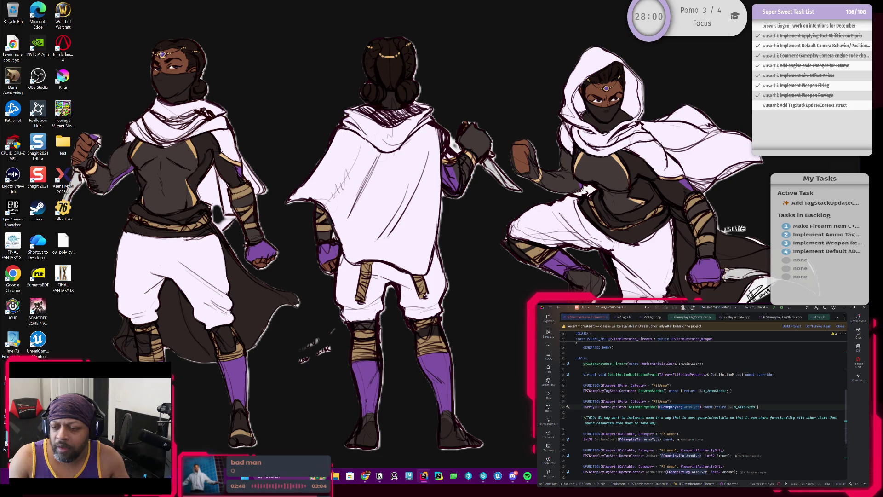
key(BackSpace)
click(725, 407)
click(775, 307)
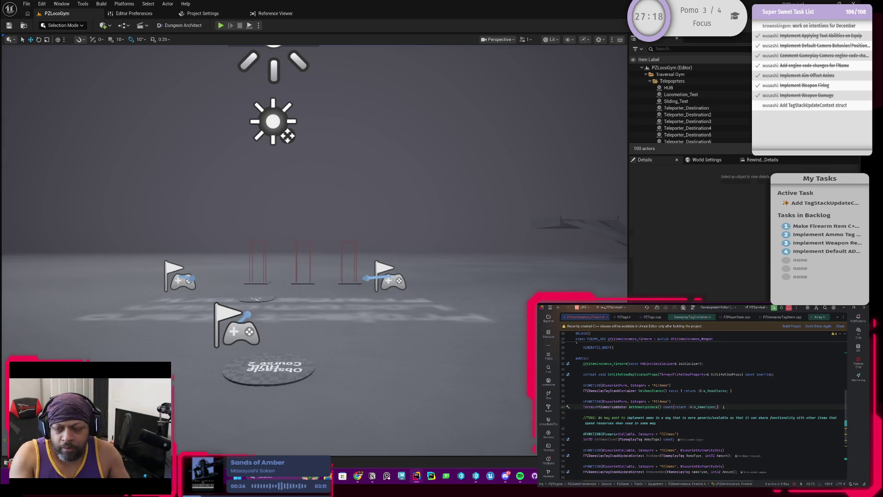
Add a UFUNCTION(BlueprintCallable, Category = "PZItems") line below GetAmmoTypeData
key(Return)
key(Return)
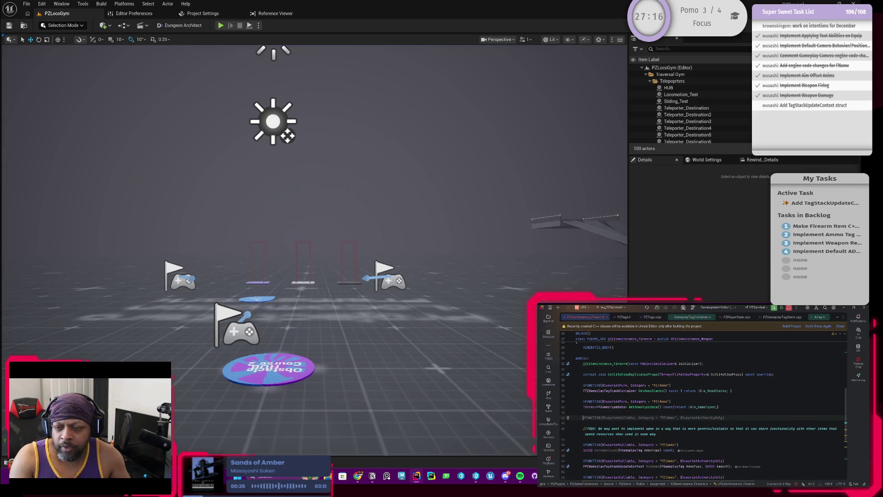
key(Tab)
key(BackSpace)
key(BackSpace)
key(BackSpace)
key(BackSpace)
key(BackSpace)
key(BackSpace)
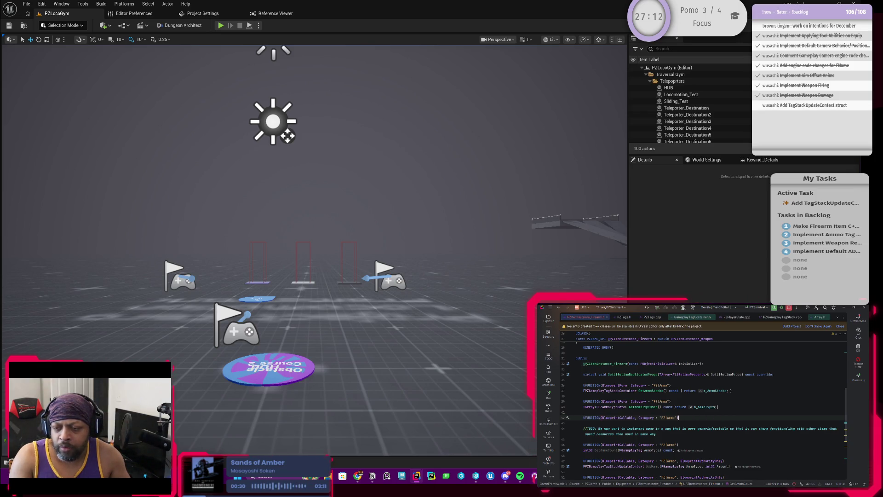
key(Return)
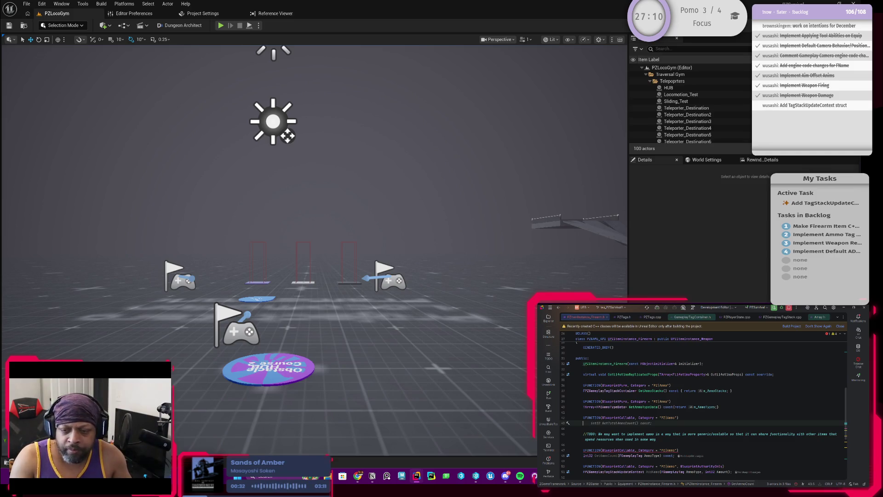
text(FPZAmm)
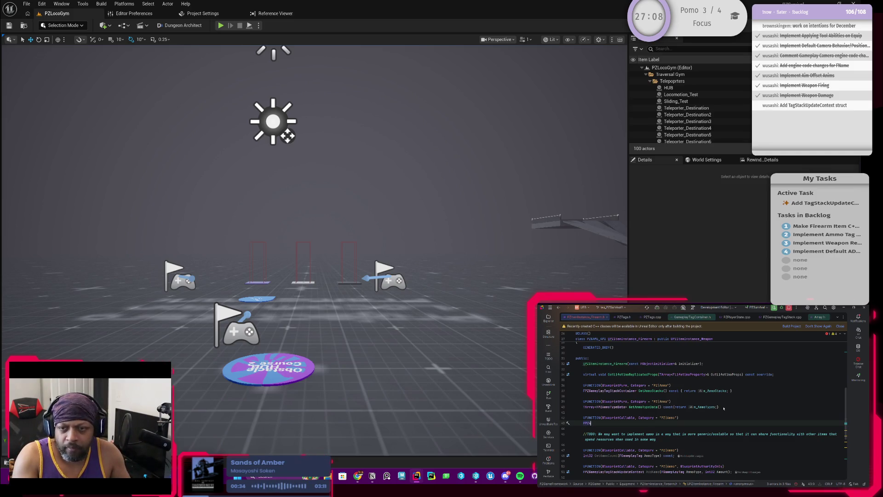
key(ctrl+BackSpace)
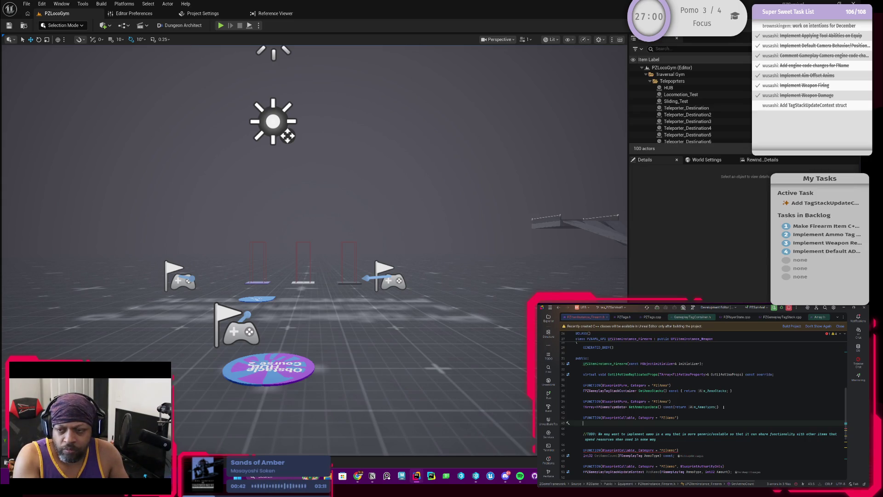
Declare 'TArray<FPZAmmoTypeData> GetValidAmmoTypes() const;' and generate its empty .cpp definition
text(TA)
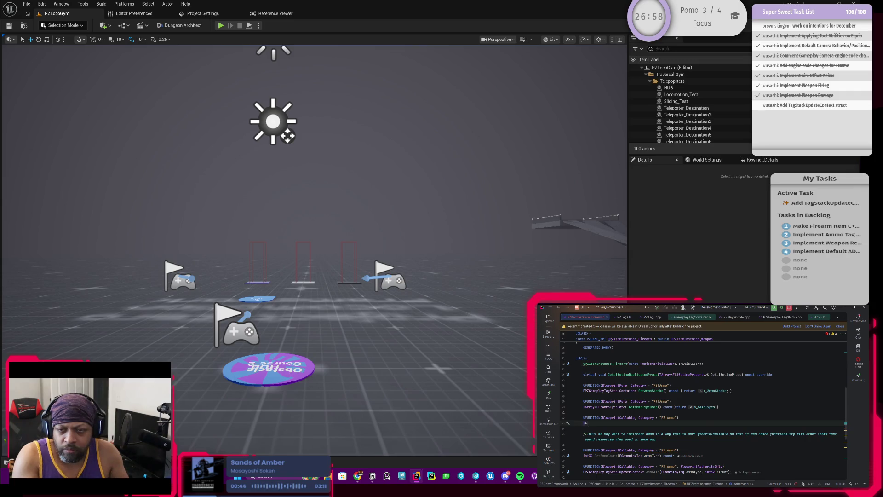
text(rray<FPZAmmoTypeData)
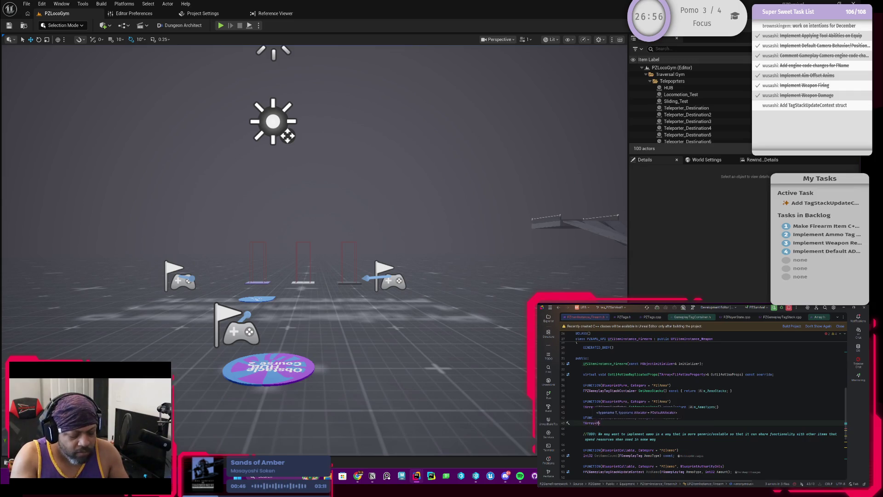
text(> GetValidAmmo)
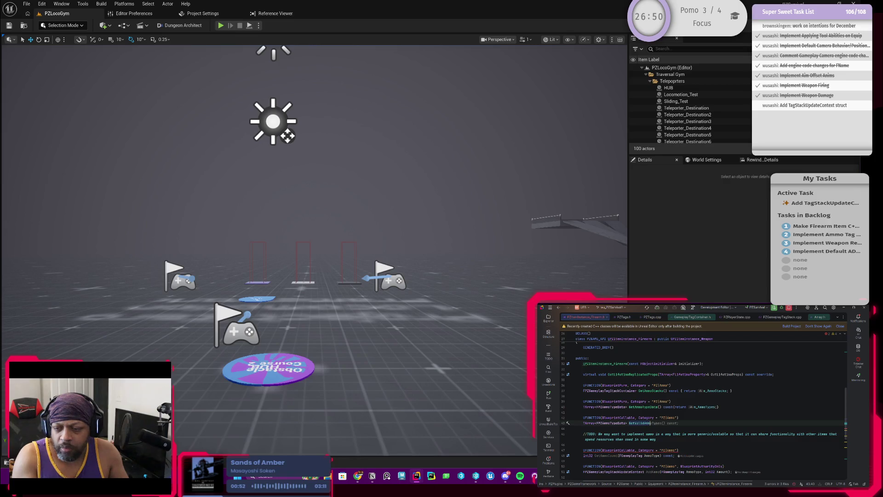
key(Tab)
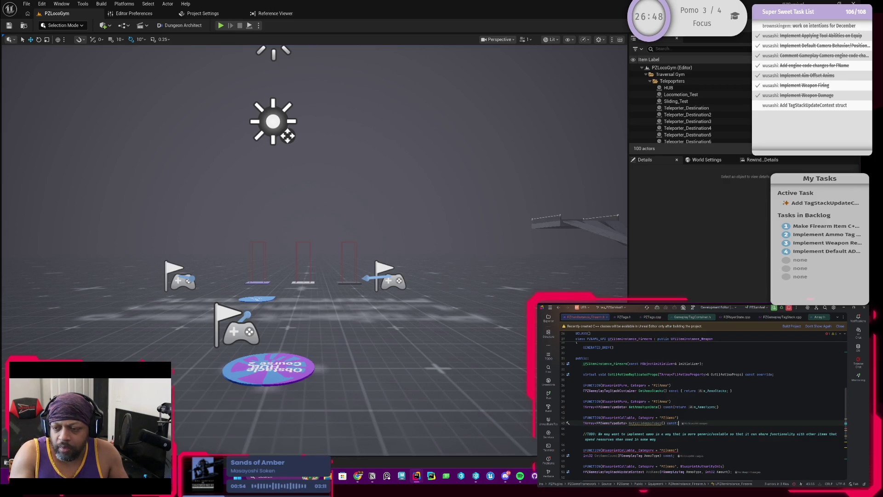
click(644, 423)
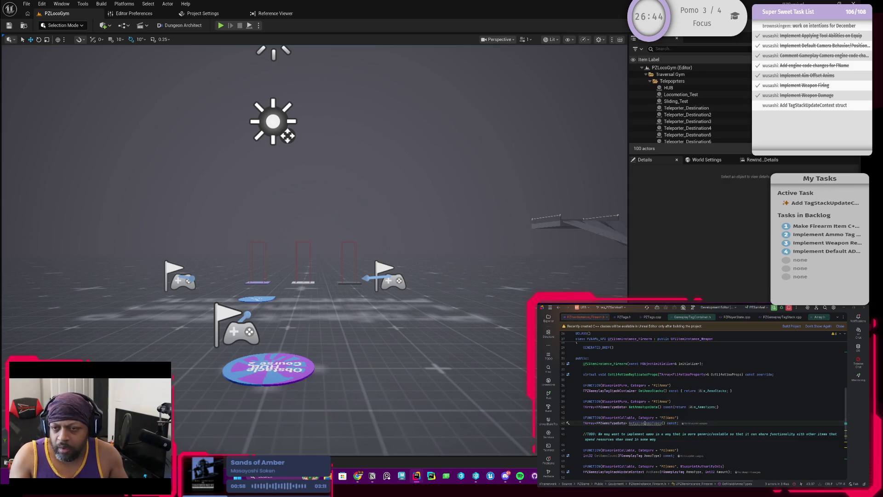
key(alt+Return)
key(Return)
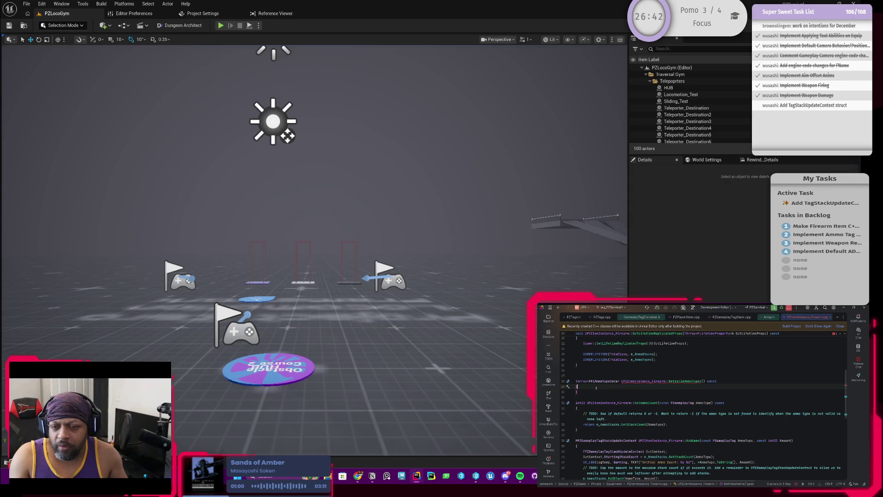
Write a for loop over m_AmmoTypes with a const FPZAmmoTypeData reference inside GetValidAmmoTypes
key(Return)
text(for ()
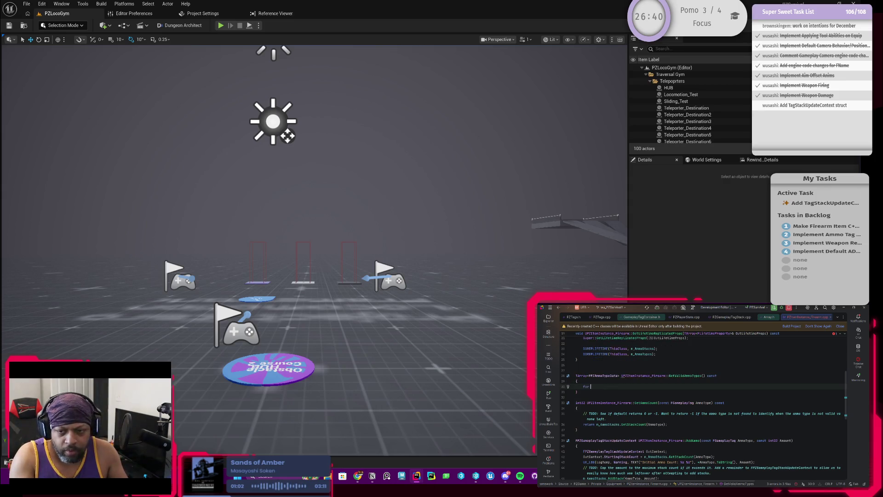
text(FPZ)
key(Return)
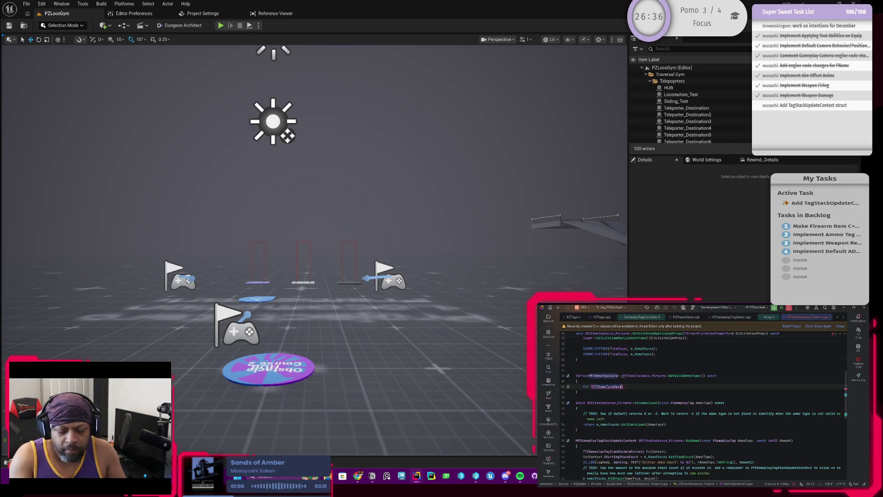
click(606, 387)
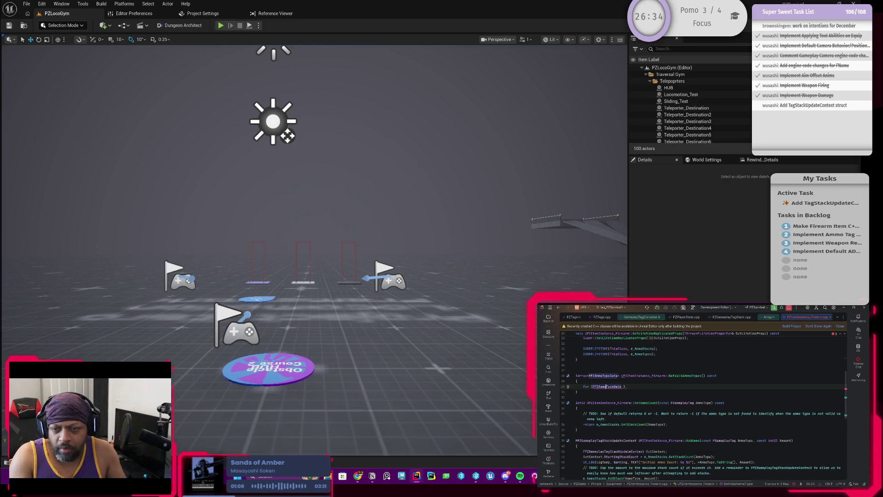
text(const )
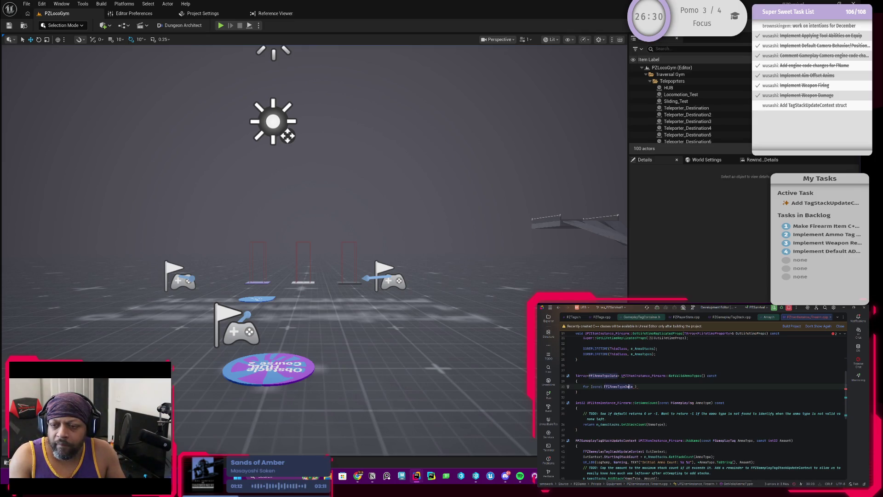
text(&)
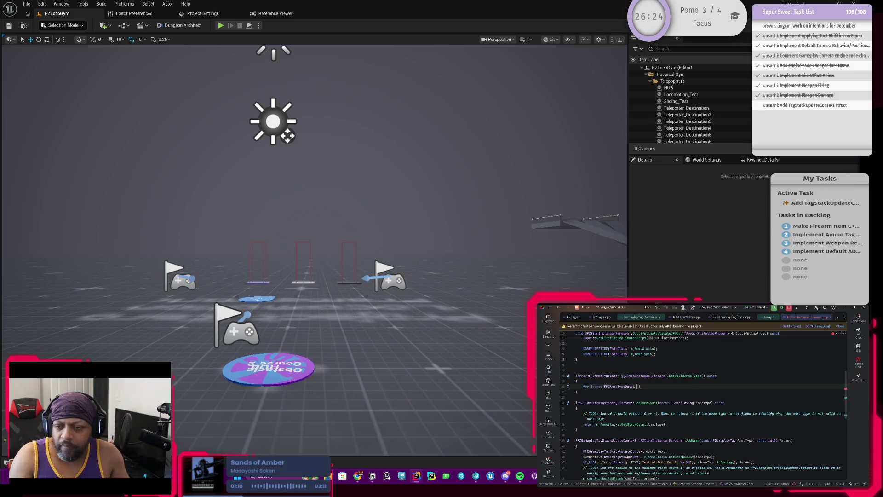
key(Tab)
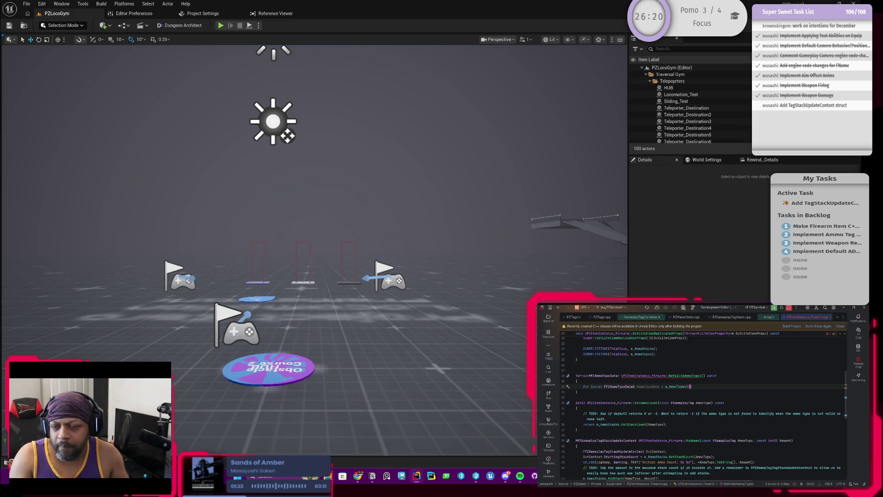
text({)
key(Return)
Add a ValidTypes array declaration above the loop
key(Up)
key(Up)
key(ctrl+alt+Return)
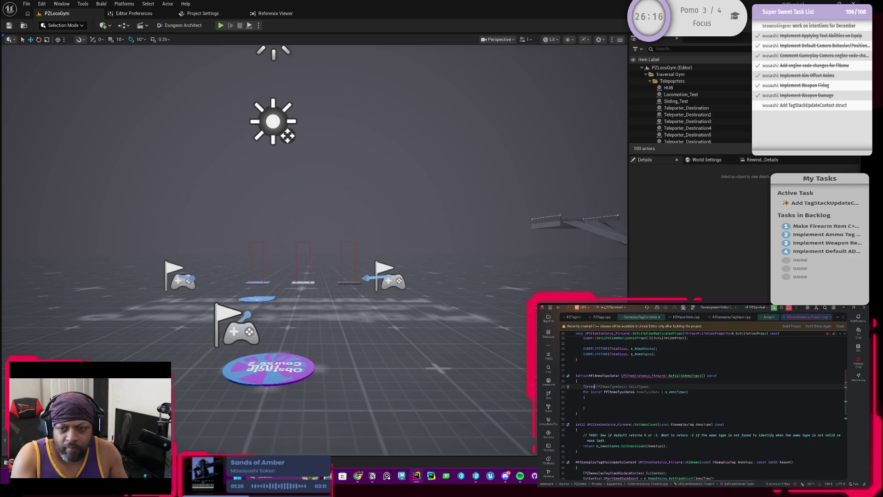
key(Tab)
key(Down)
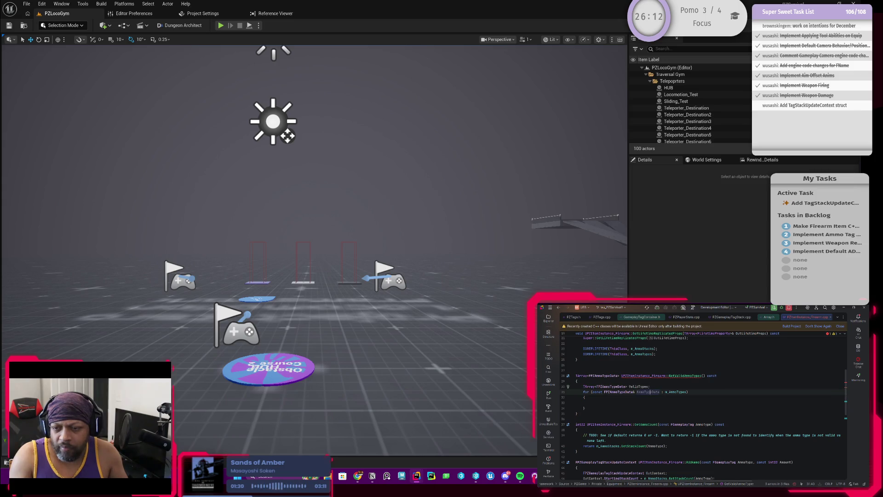
key(Down)
key(Down)
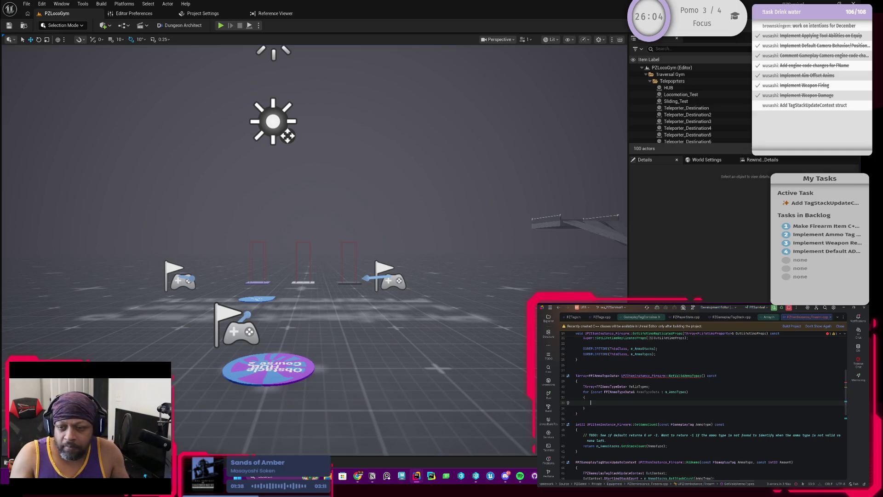
key(Up)
key(Up)
key(Up)
key(Down)
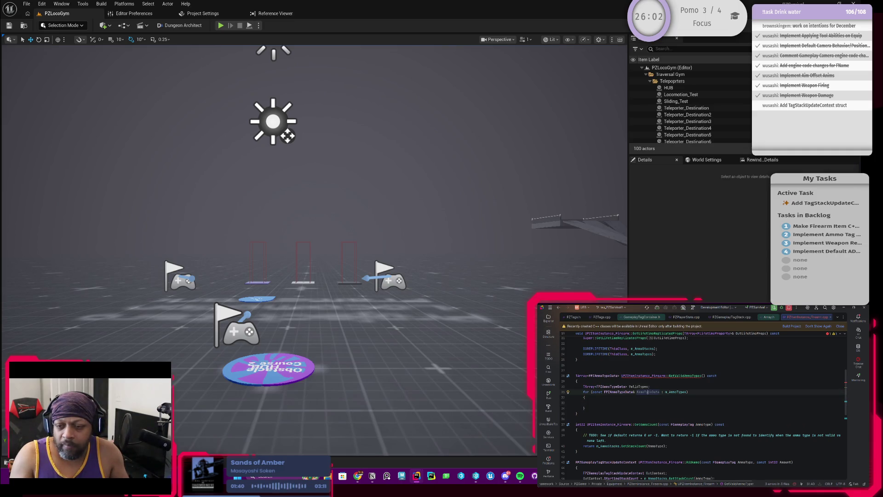
Adjust the loop variable's const and reference, then begin 'if (AmmoTypeData.AmmoType' in the body
click(610, 392)
key(BackSpace)
key(BackSpace)
key(BackSpace)
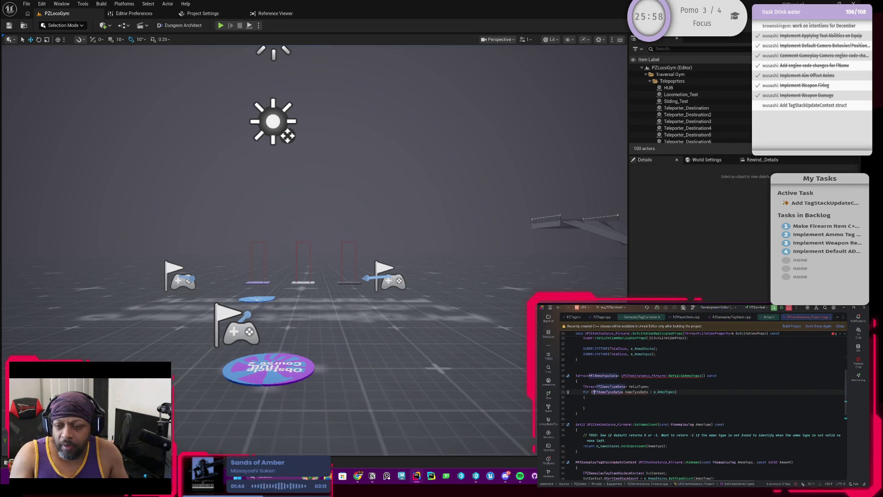
key(ctrl+Right)
key(Delete)
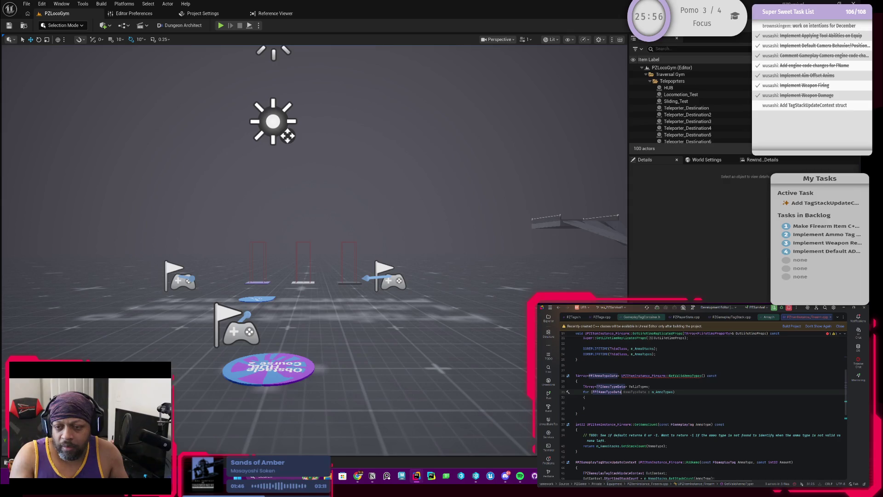
key(Up)
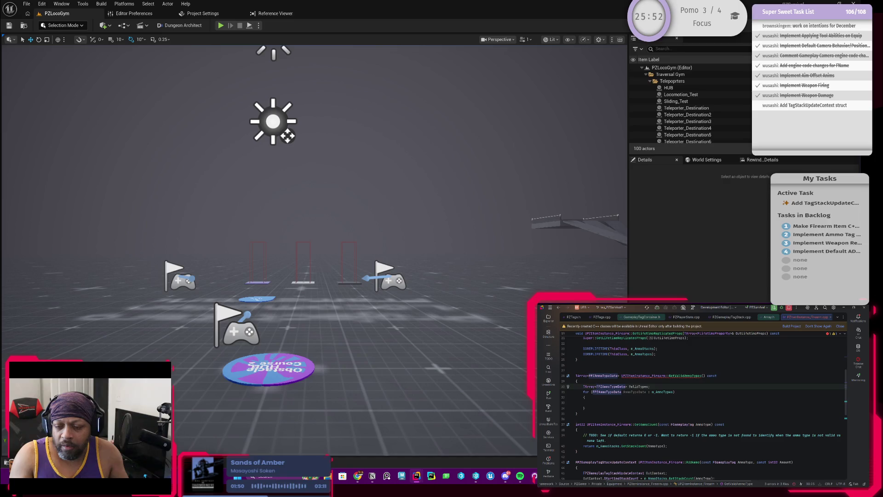
click(616, 392)
key(ctrl+Left)
text(const)
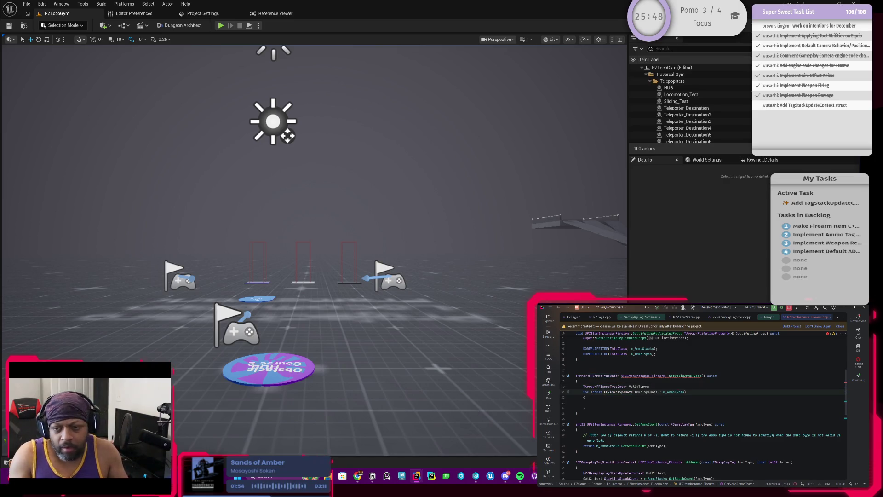
click(590, 403)
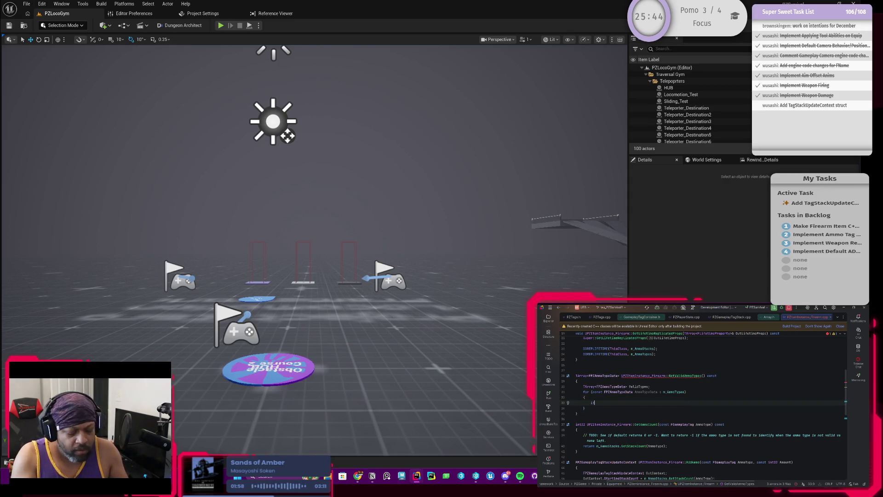
text(if ()
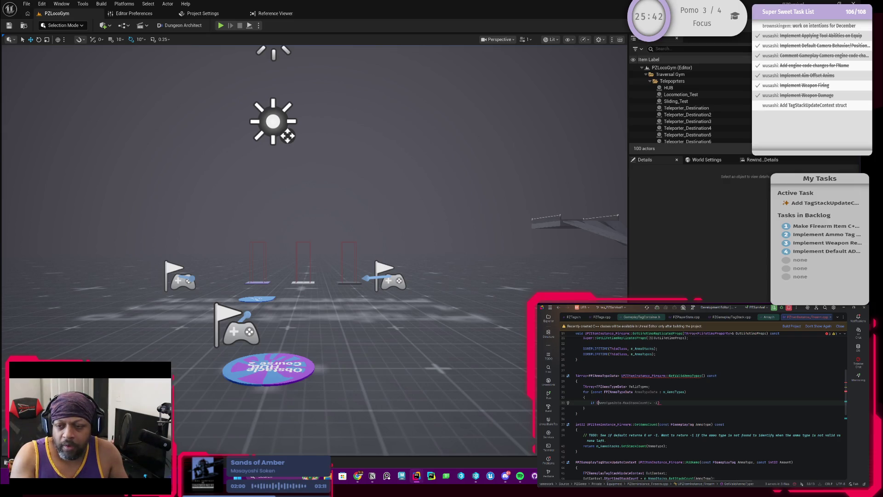
text(AmmoTypeData.)
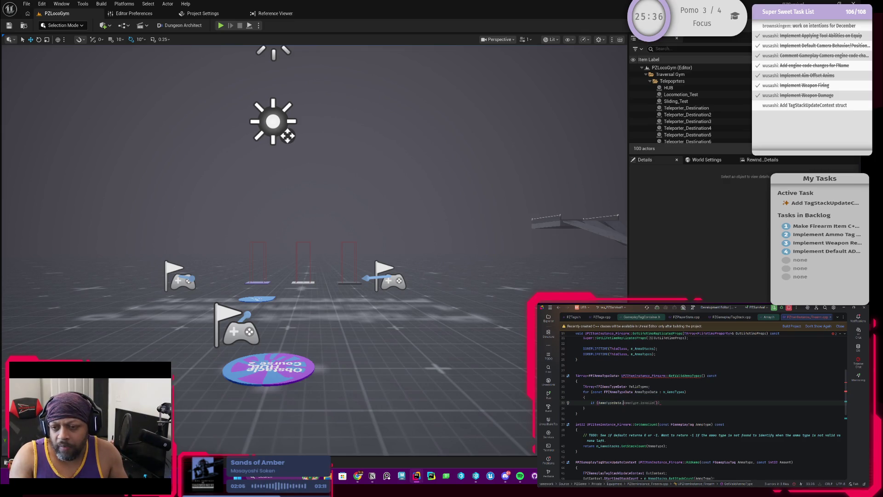
text(AmmoType)
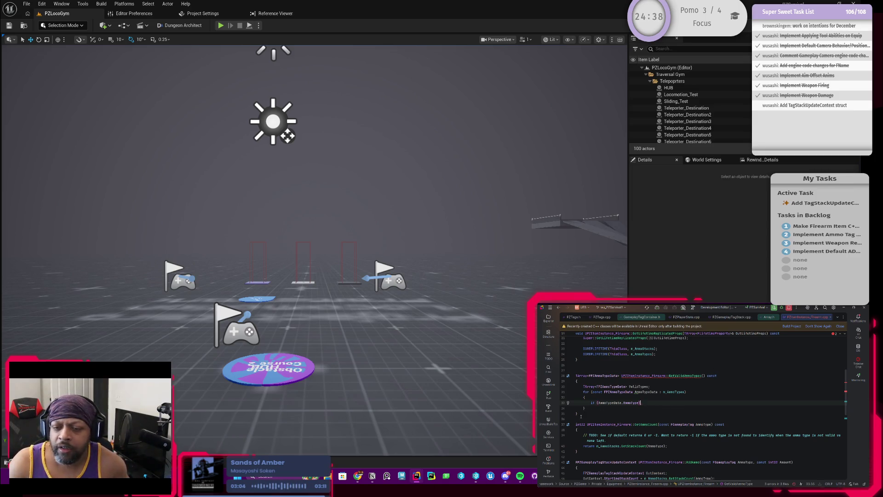
Delete the GetValidAmmoTypes UFUNCTION and declaration lines from the firearm header
key(ctrl+w)
key(ctrl+w)
key(ctrl+w)
key(alt+o)
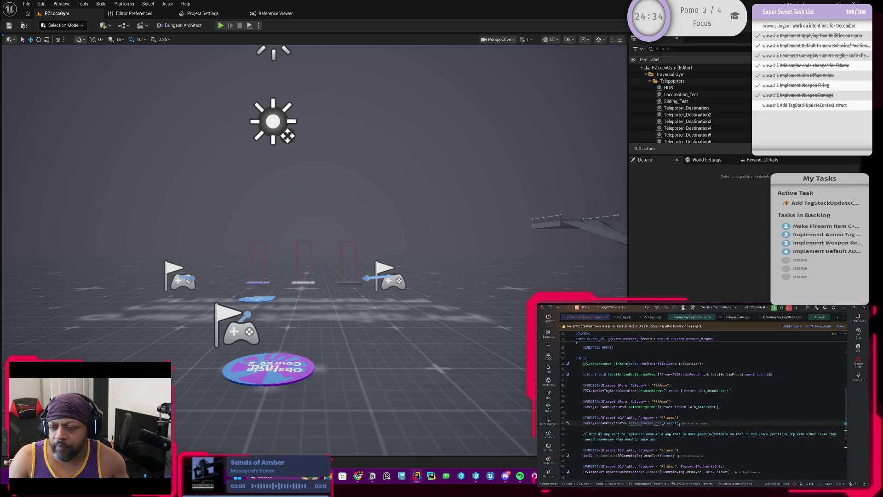
key(ctrl+w)
key(ctrl+w)
shift+click(724, 407)
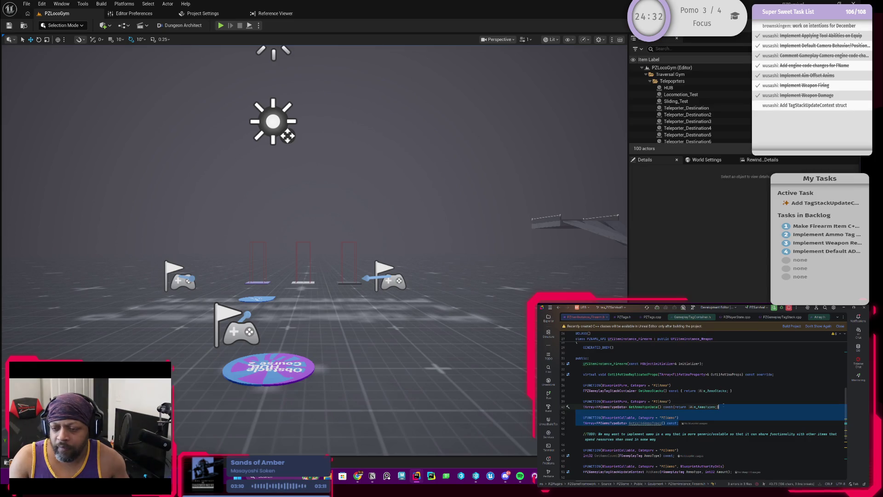
key(Delete)
click(631, 407)
key(End)
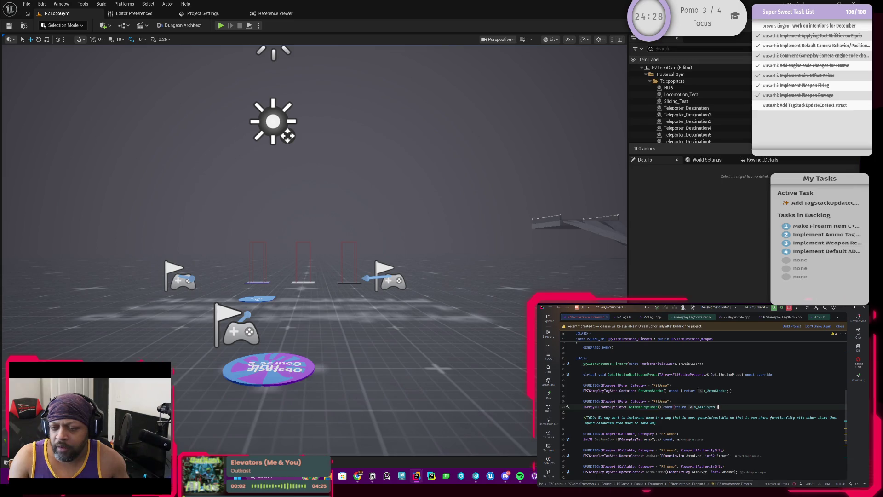
scroll(641, 401, up, 3)
scroll(641, 400, down, 2)
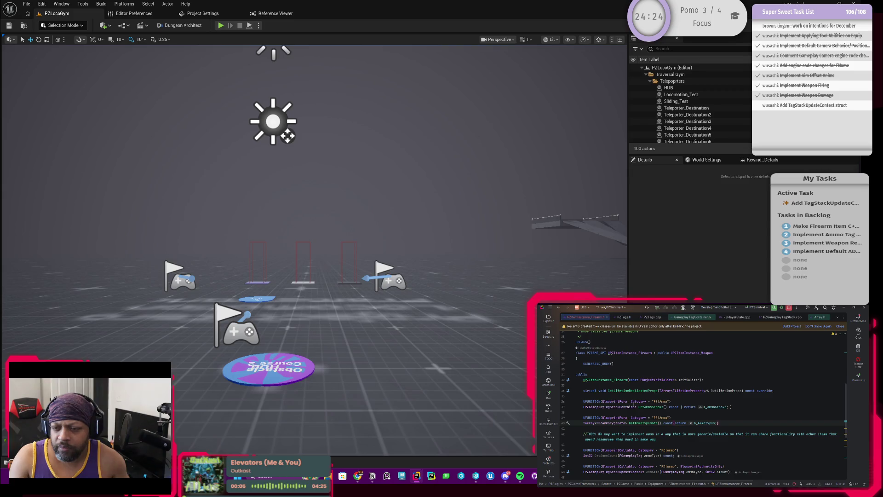
Browse the equipment item instance header and its matching source file
click(549, 319)
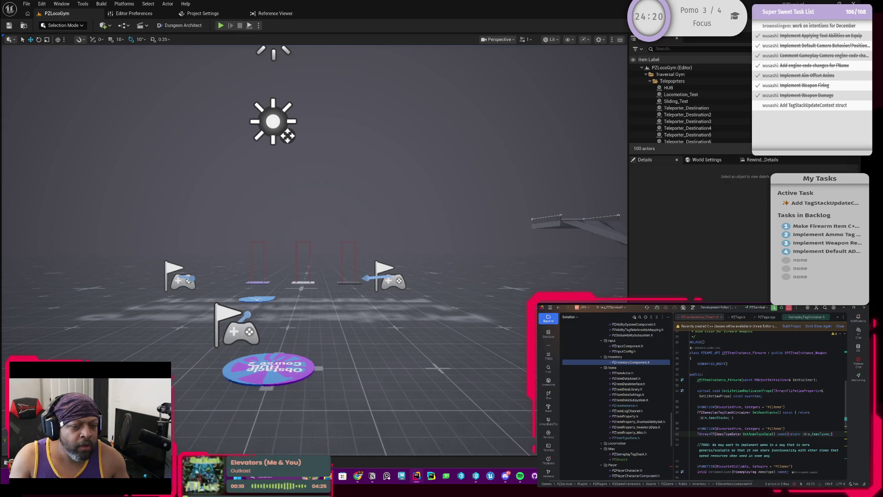
key(alt+Tab)
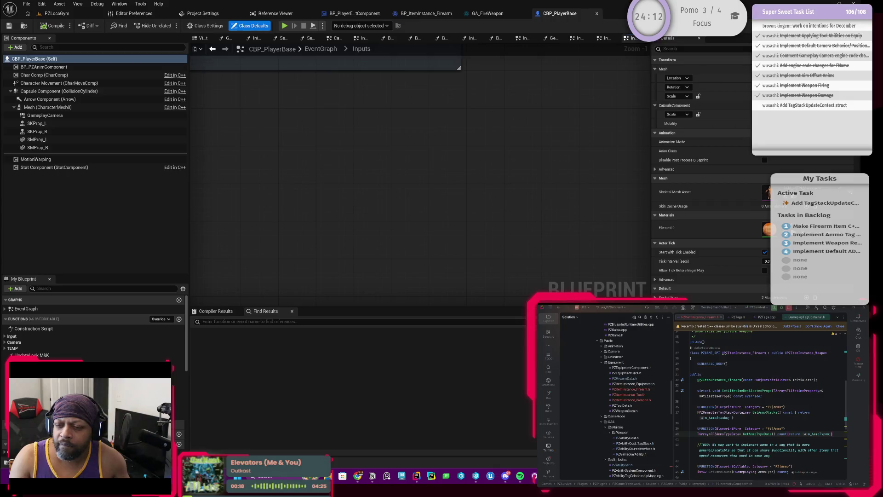
double_click(634, 384)
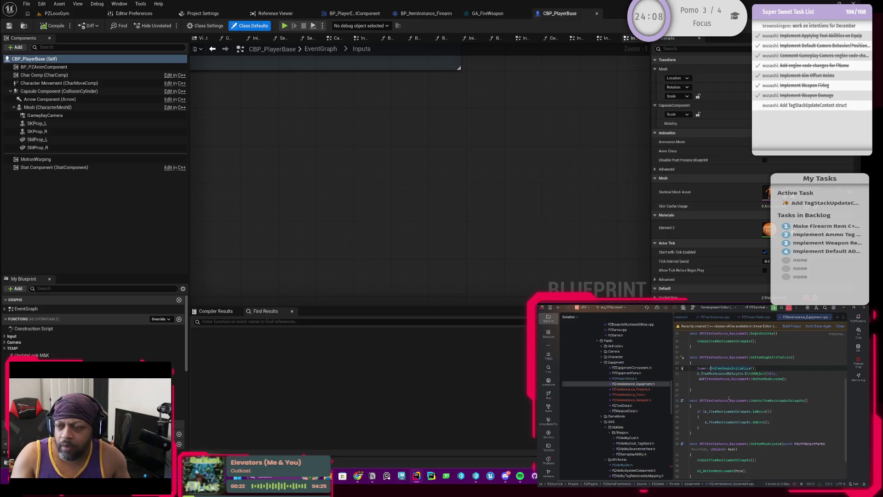
key(ctrl+alt+Home)
scroll(723, 416, down, 2)
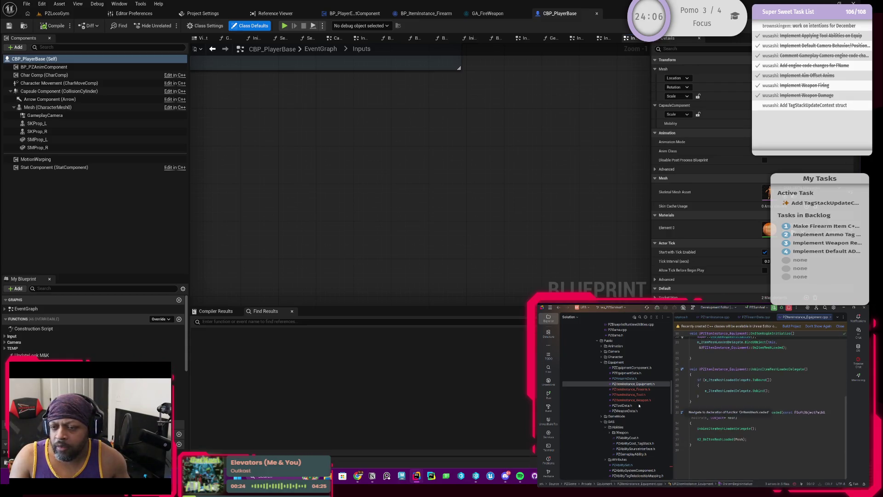
scroll(627, 411, down, 2)
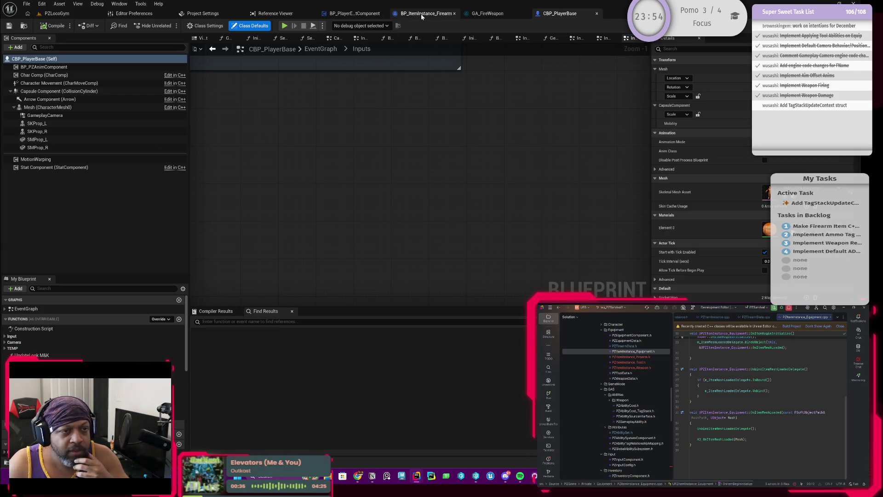
Pan around CBP_PlayerBase's event graph to survey its comment boxes
mouse_move(253, 221)
mouse_down()
mouse_move(288, 259)
mouse_move(242, 264)
mouse_move(351, 253)
mouse_move(422, 198)
mouse_up()
scroll(387, 226, down, 2)
scroll(422, 198, down, 4)
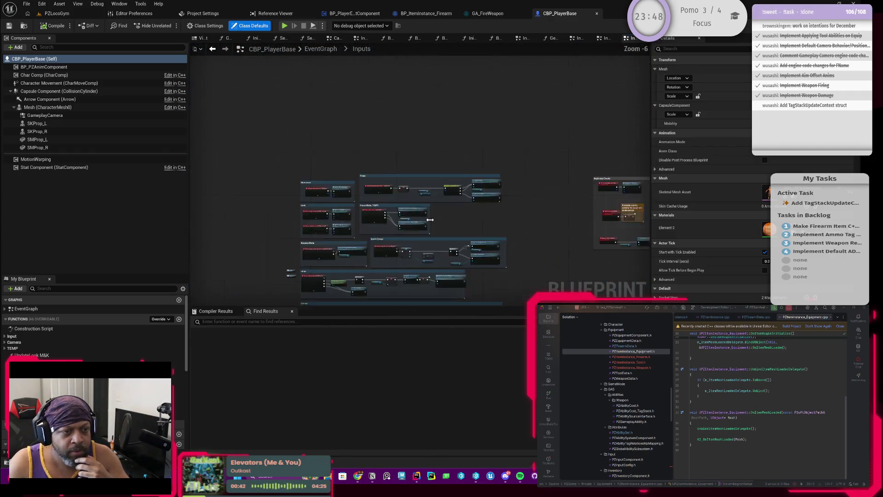
click(5, 310)
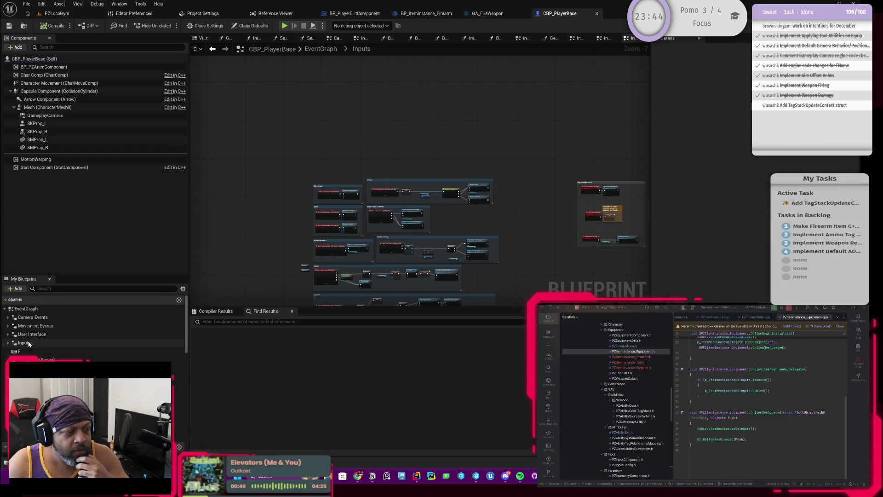
mouse_move(360, 302)
mouse_down()
mouse_move(423, 195)
mouse_move(411, 196)
mouse_up()
key(Home)
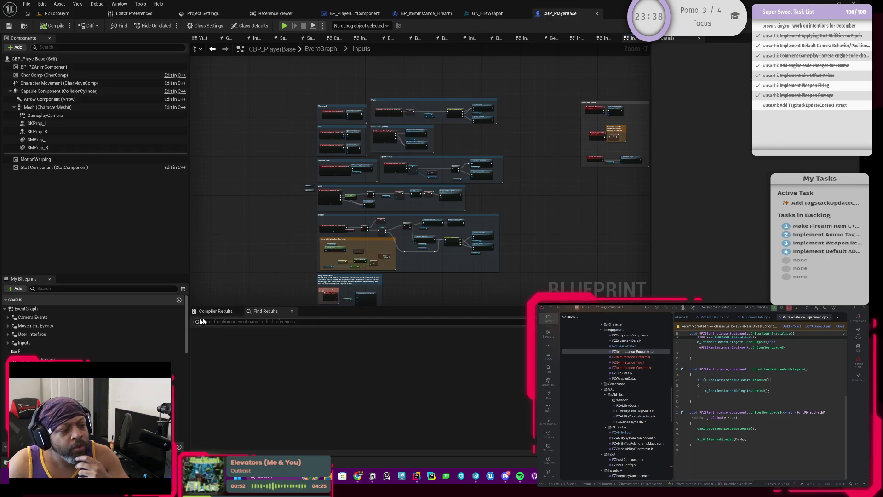
Jump to Event BeginPlay and open the Set Stat Tag Stack Infinite node's C++ source
right_click(234, 271)
text(beginpla)
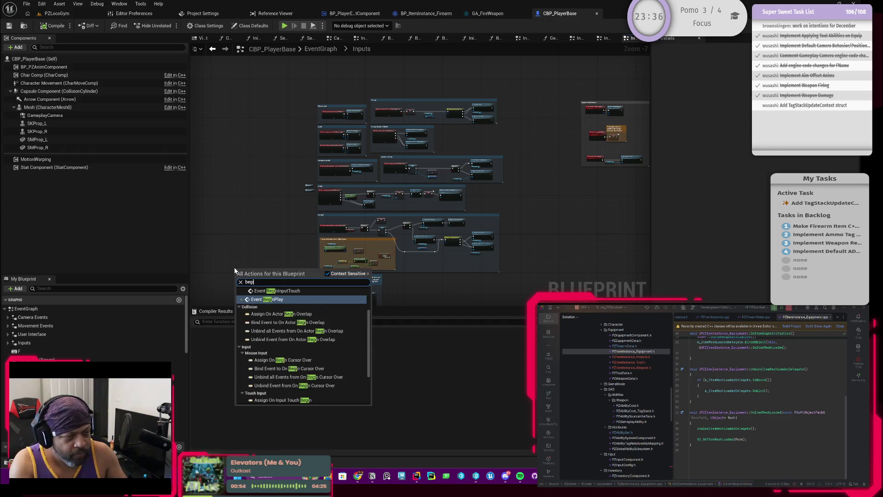
click(247, 297)
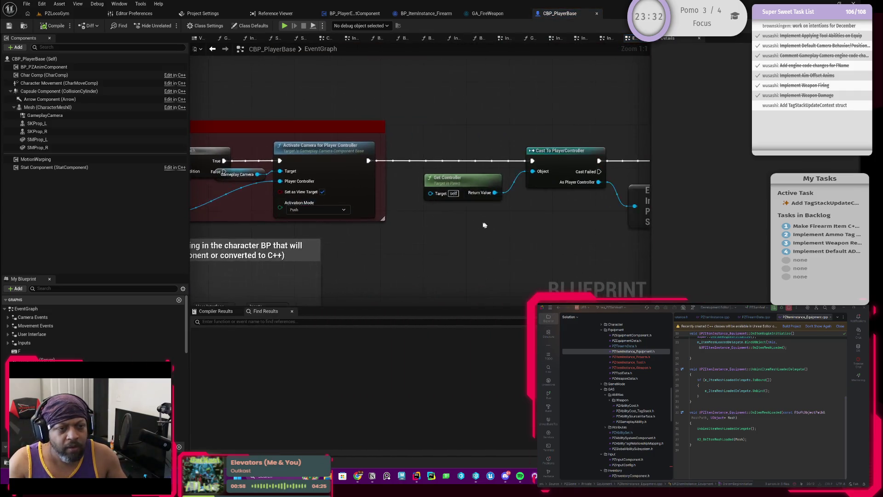
drag(483, 223, 347, 227)
mouse_move(450, 233)
mouse_down()
mouse_move(324, 232)
mouse_move(428, 228)
mouse_up()
click(505, 160)
double_click(505, 159)
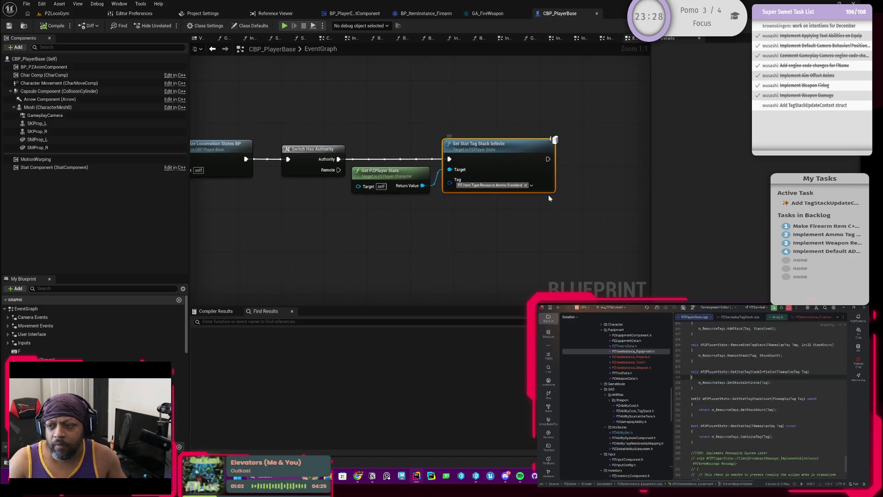
Review the SetStacksInfinite definition that sets tag stack counts to -1
ctrl+click(744, 387)
key(Delete)
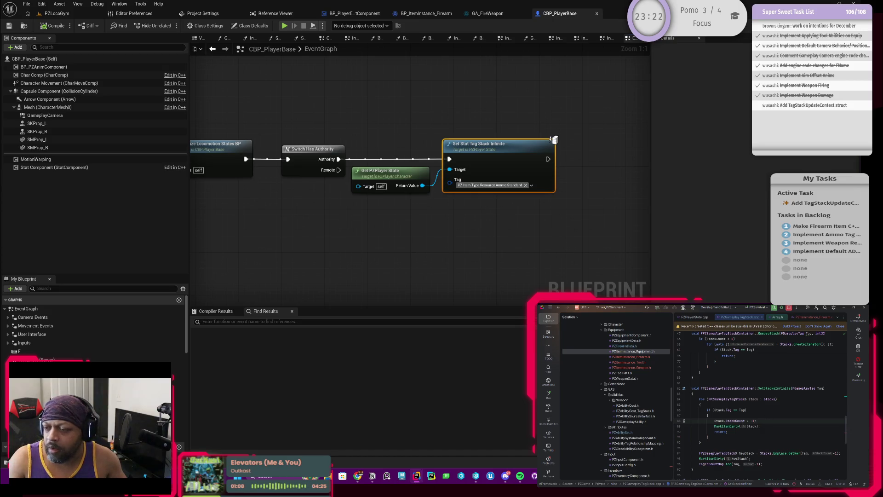
scroll(760, 405, down, 3)
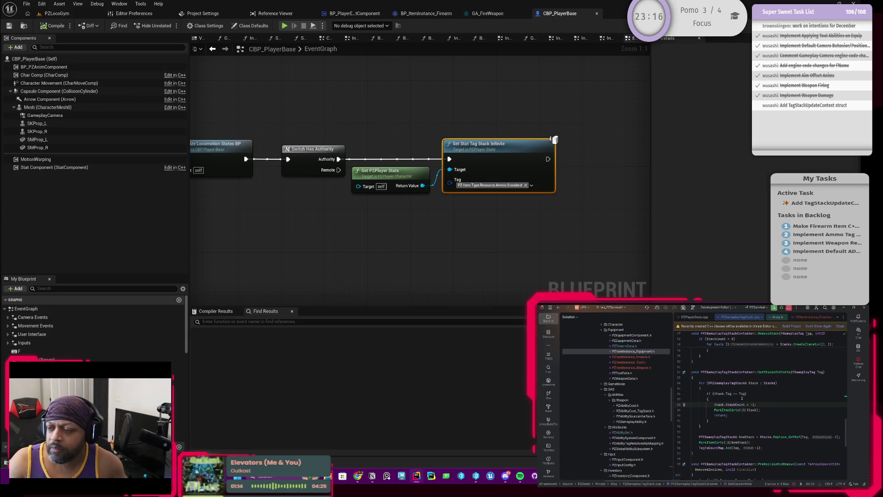
key(alt+1)
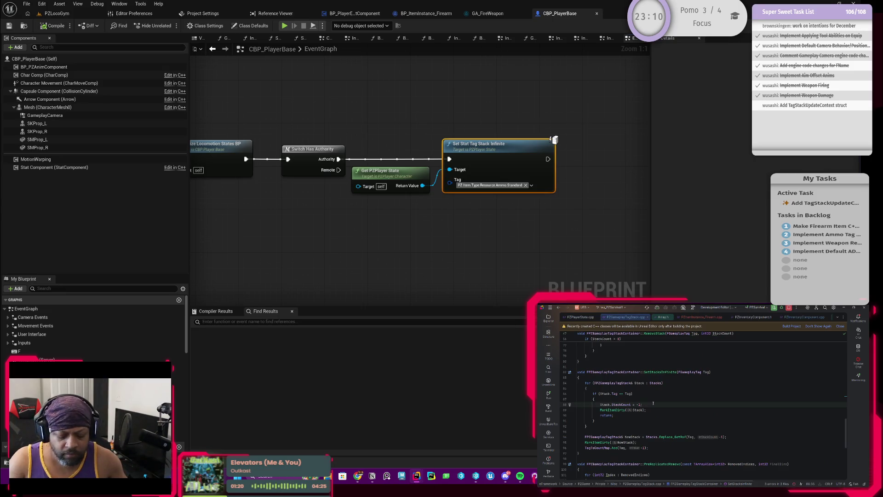
Navigate back and open the PZItemInstance.cpp source
key(ctrl+alt+Left)
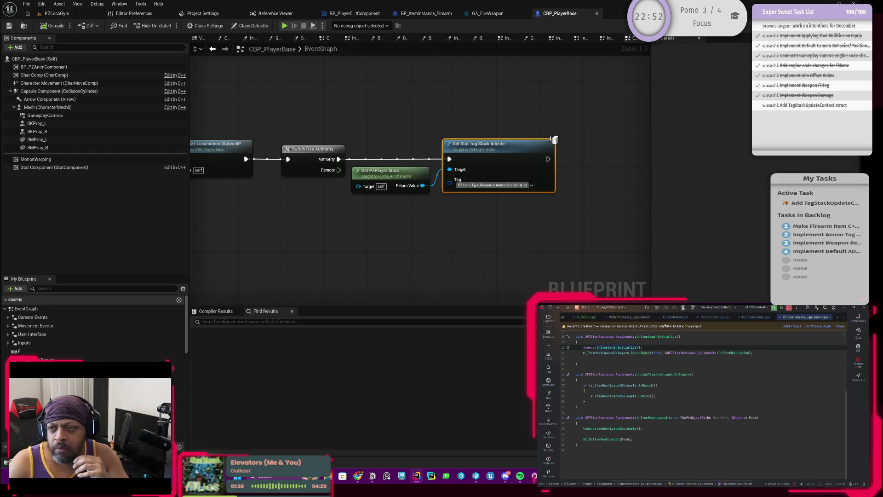
click(754, 317)
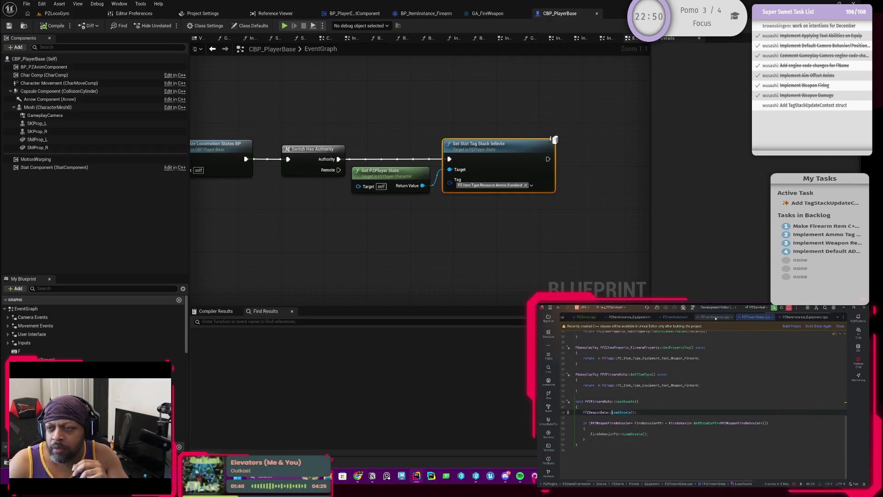
click(716, 318)
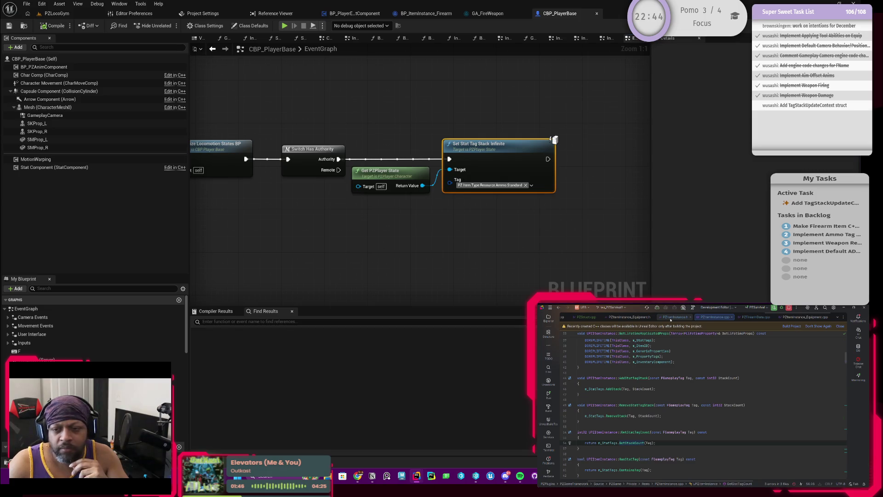
Open PZAbilityCost_TagStack.cpp from the GAS abilities folder in the file tree
click(548, 317)
scroll(621, 410, up, 6)
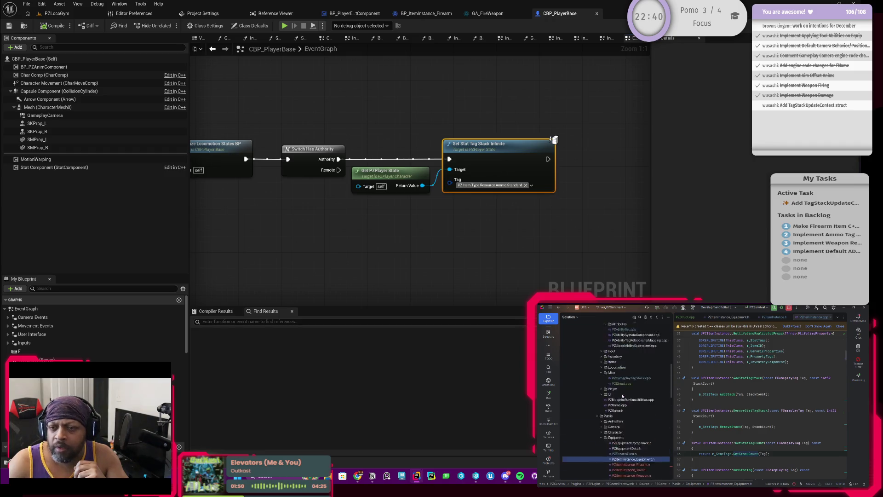
scroll(605, 431, down, 6)
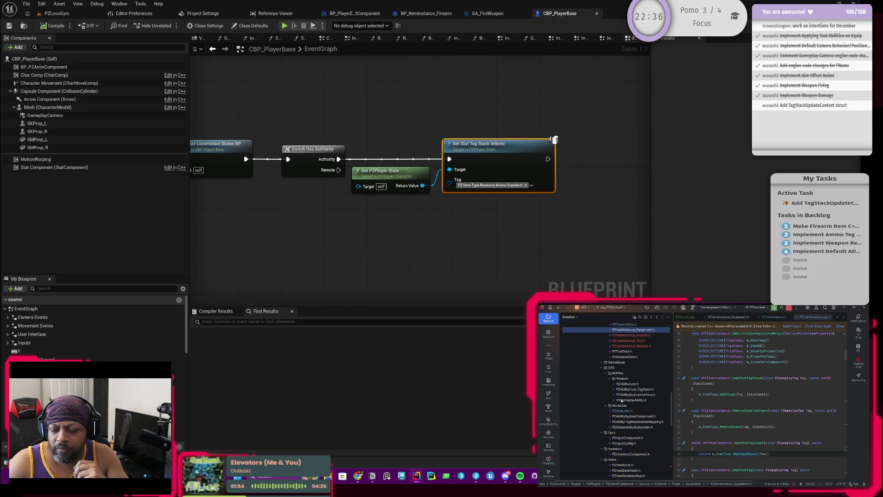
scroll(622, 400, up, 6)
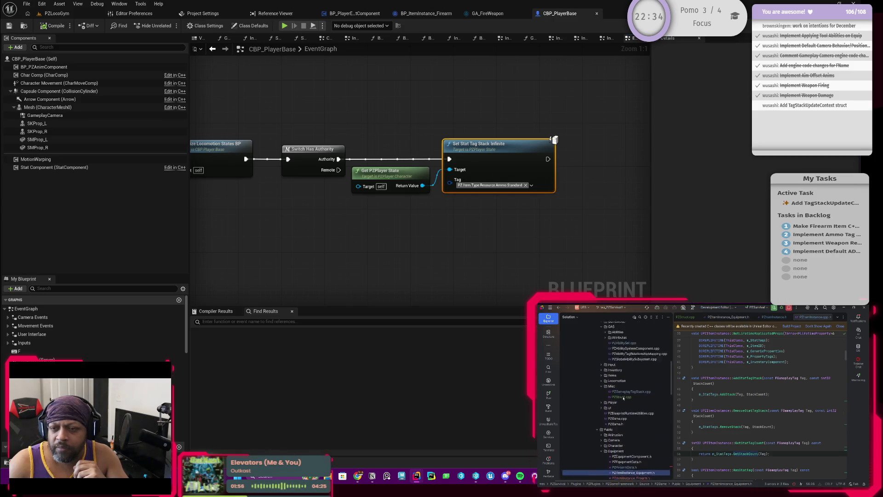
scroll(623, 398, up, 2)
scroll(623, 391, up, 2)
scroll(623, 384, down, 1)
click(606, 385)
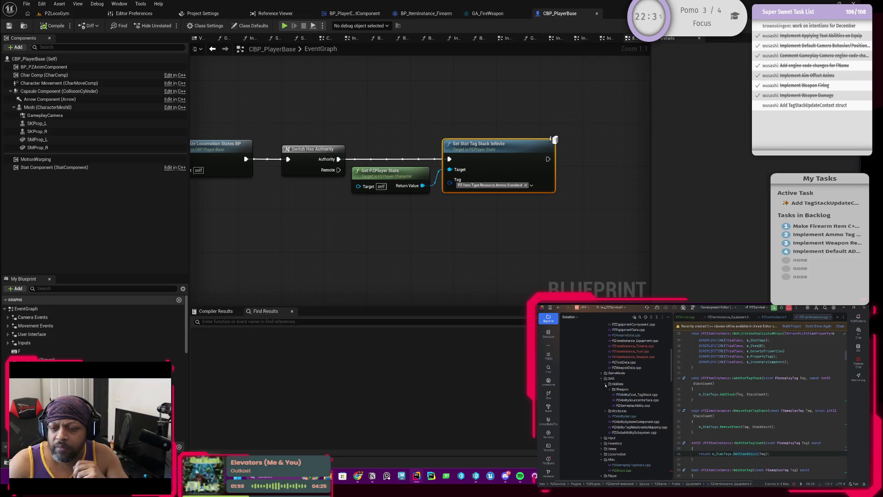
double_click(633, 394)
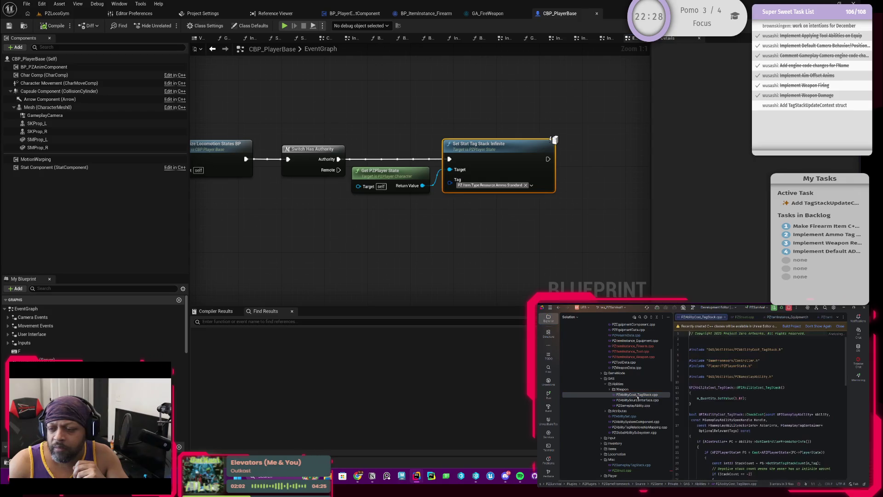
scroll(759, 391, down, 2)
Change the stack count check from -2 to -1 and inspect the tag stack container code
click(750, 393)
key(BackSpace)
key(BackSpace)
text(-1)
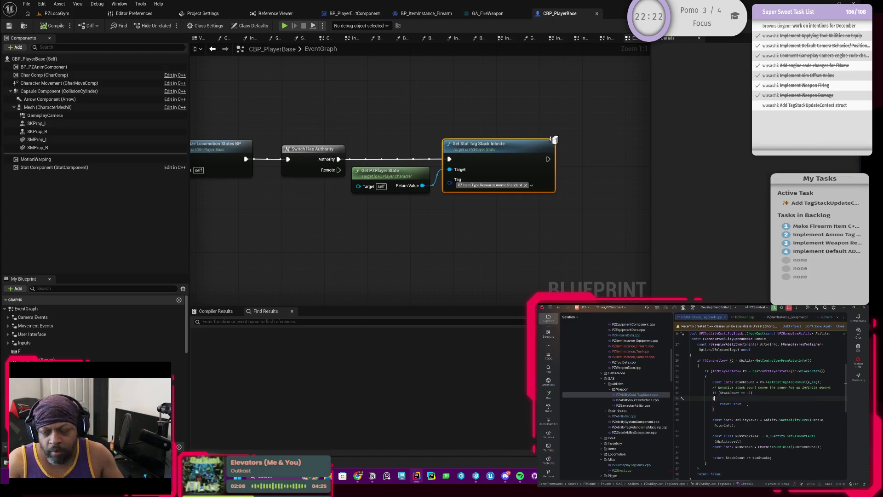
click(744, 404)
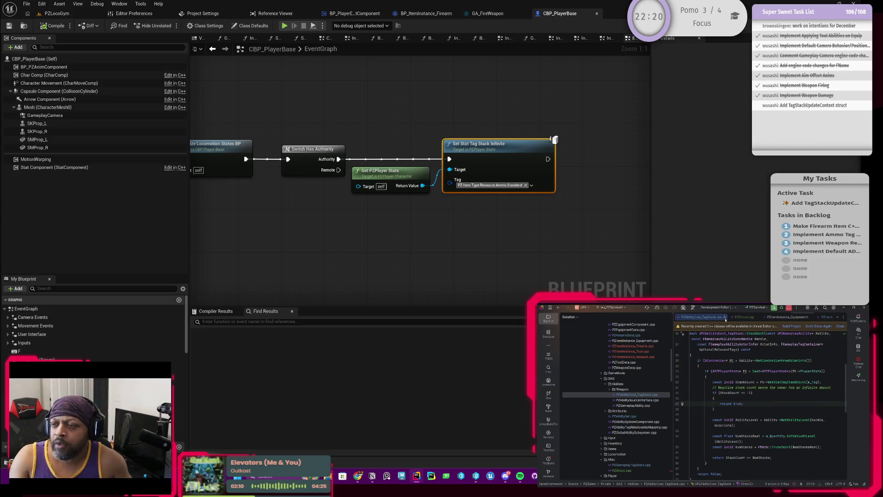
key(alt+o)
key(ctrl+b)
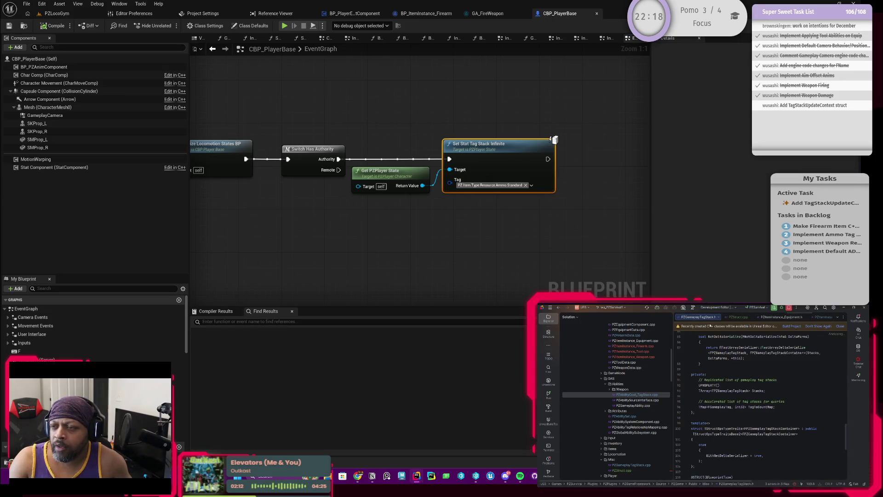
Inspect the FPZItemTypeData and PZStruct definitions, then step back through earlier files
click(719, 318)
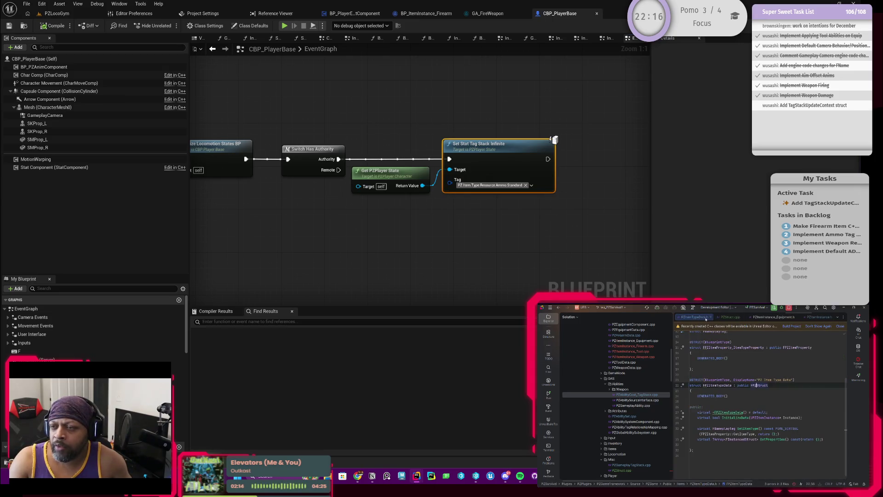
key(ctrl+b)
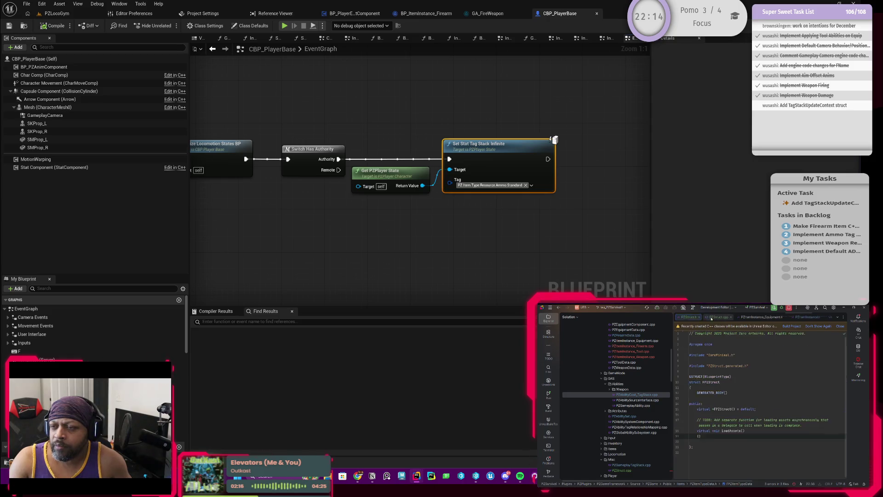
click(719, 318)
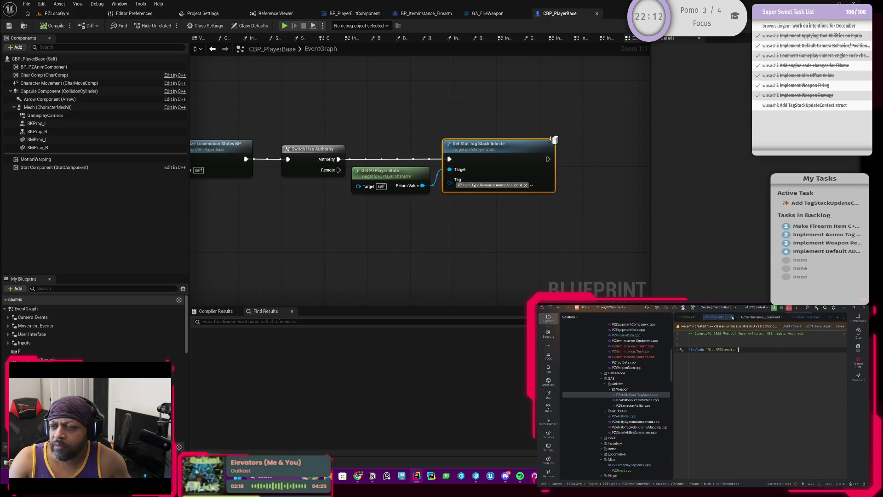
click(690, 318)
key(ctrl+alt+Left)
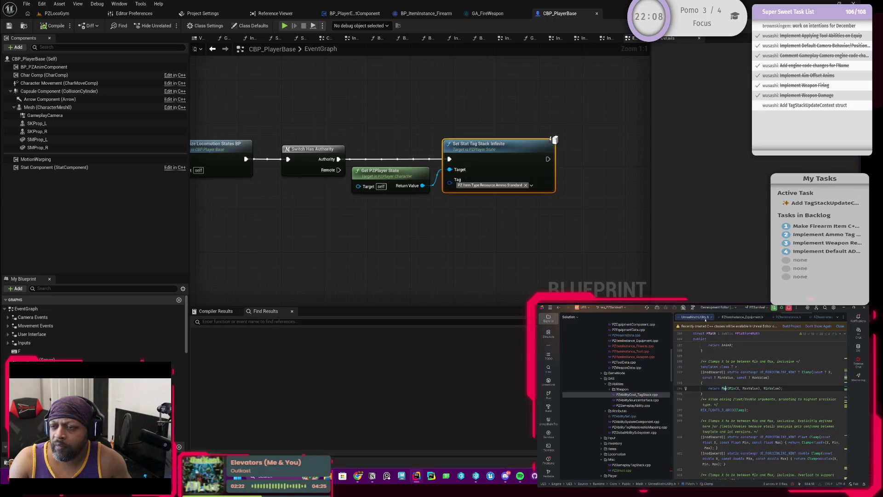
key(ctrl+alt+Left)
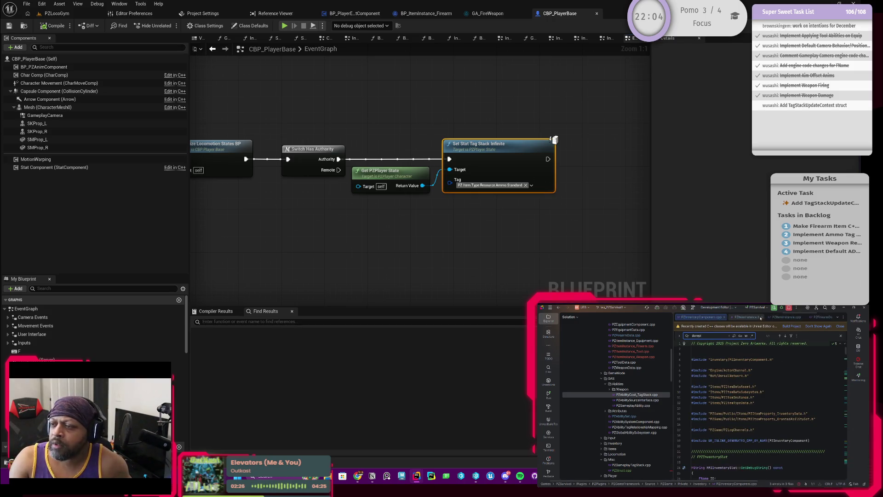
key(ctrl+alt+Left)
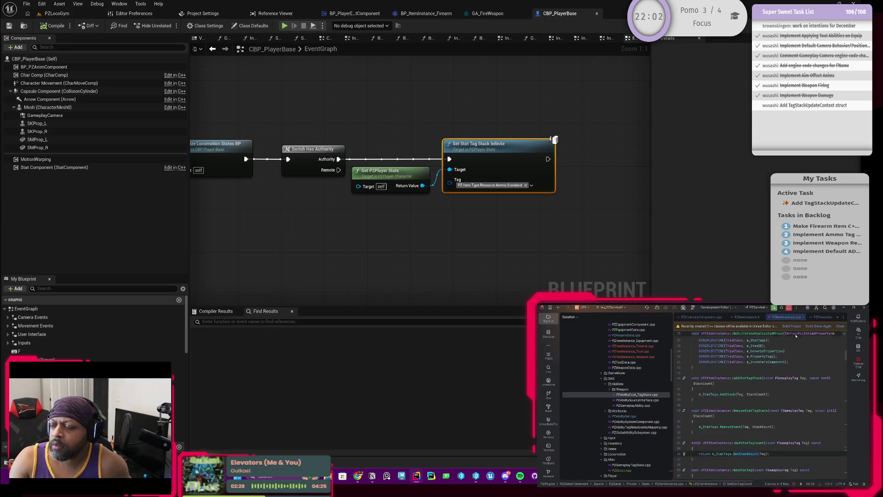
key(ctrl+alt+Left)
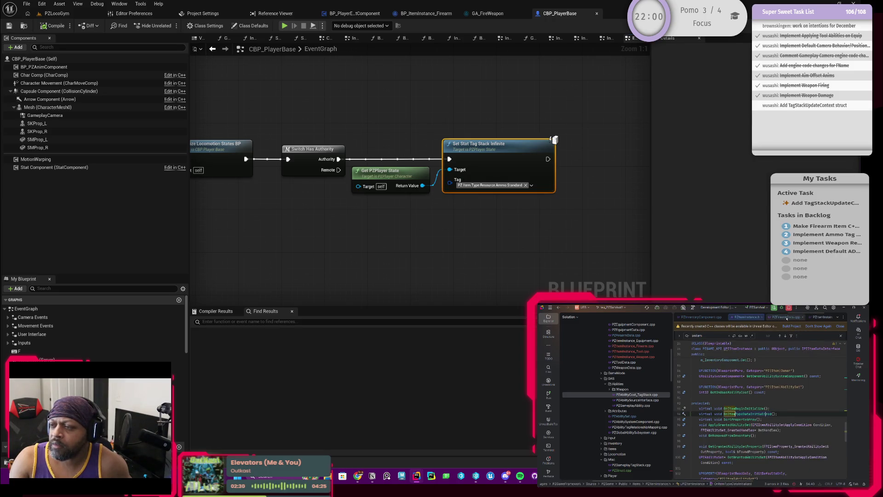
key(ctrl+alt+Left)
key(ctrl+alt+Left)
key(ctrl+alt+Left)
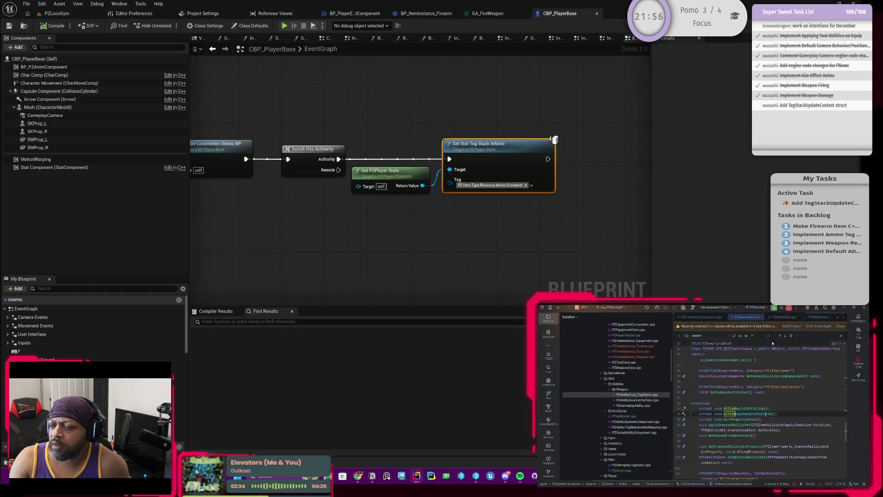
Return to PZItemInstance.h and close PZAbilitySet.h
click(786, 317)
key(ctrl+alt+Left)
key(ctrl+alt+Left)
key(ctrl+alt+Left)
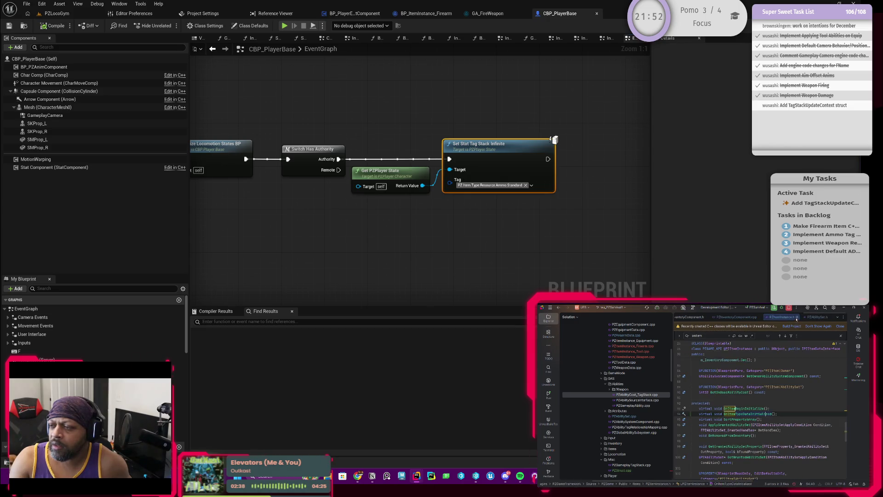
click(829, 317)
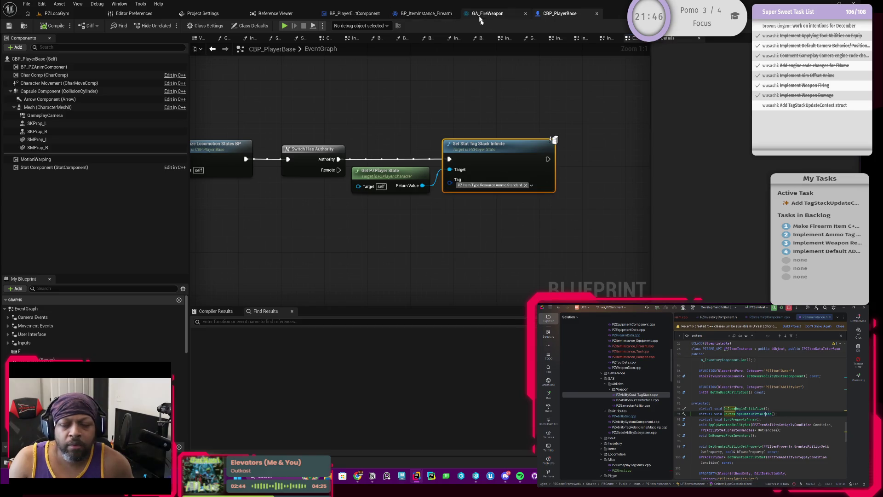
Close PZItemInstance.h to reveal the firearm source, then switch to BP_ItemInstance_Firearm
scroll(627, 395, up, 3)
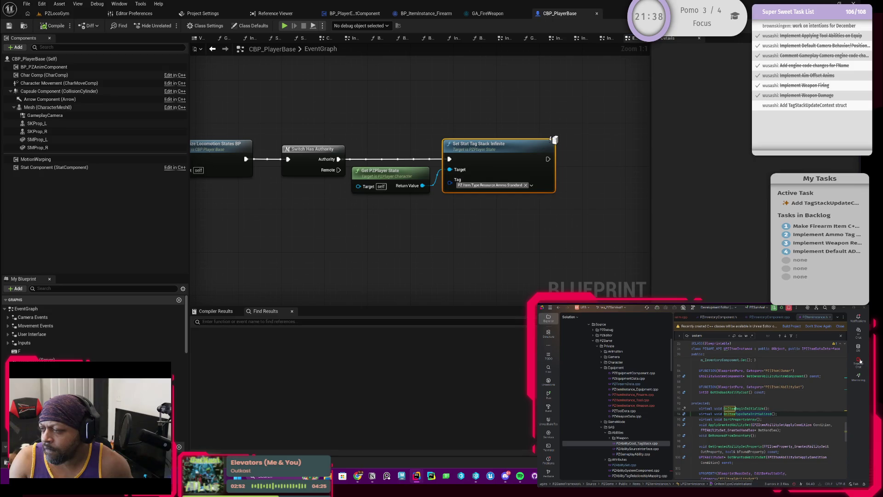
key(ctrl+F4)
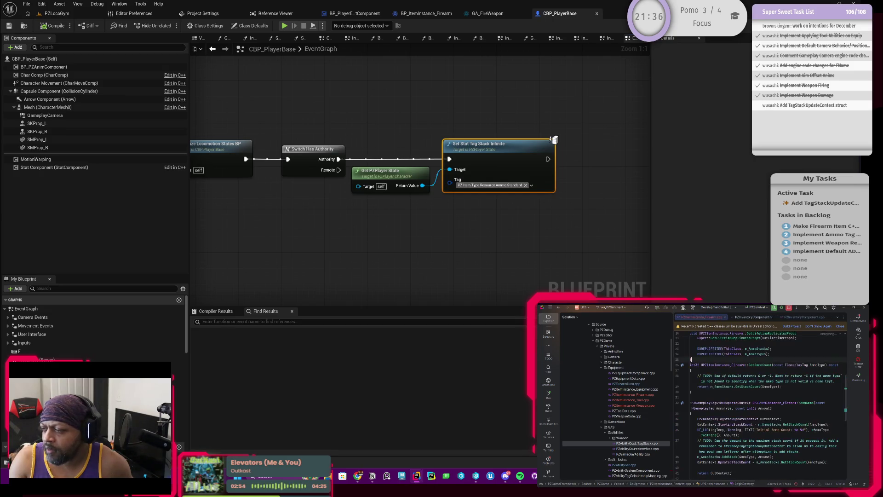
scroll(741, 392, up, 2)
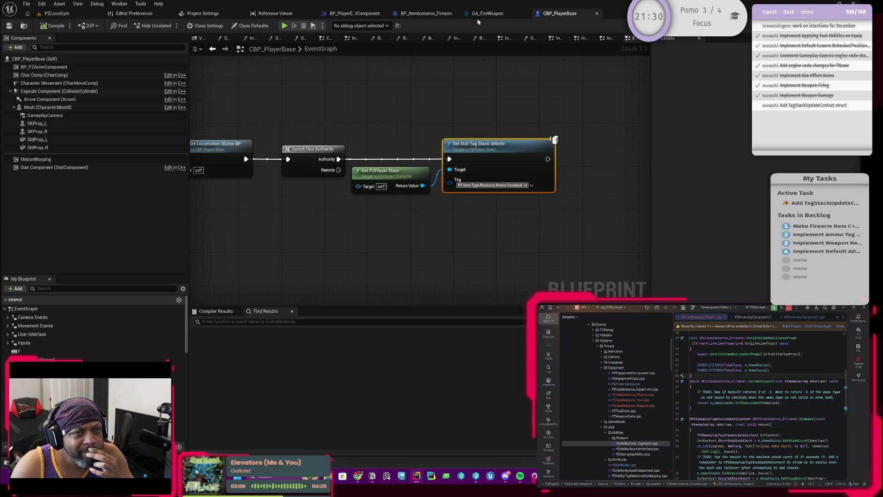
click(426, 14)
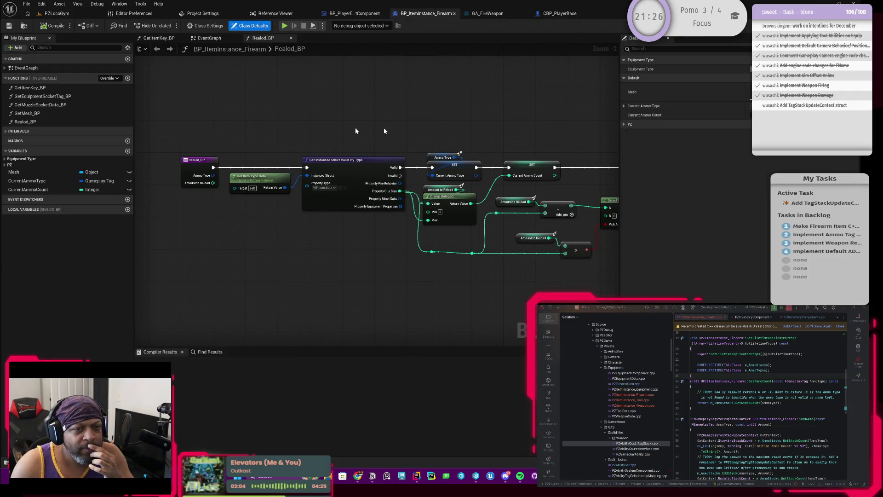
Expand PZ > Ammo > Ammo Types > Index[0] and start editing its Max Stack Count of -2
click(624, 107)
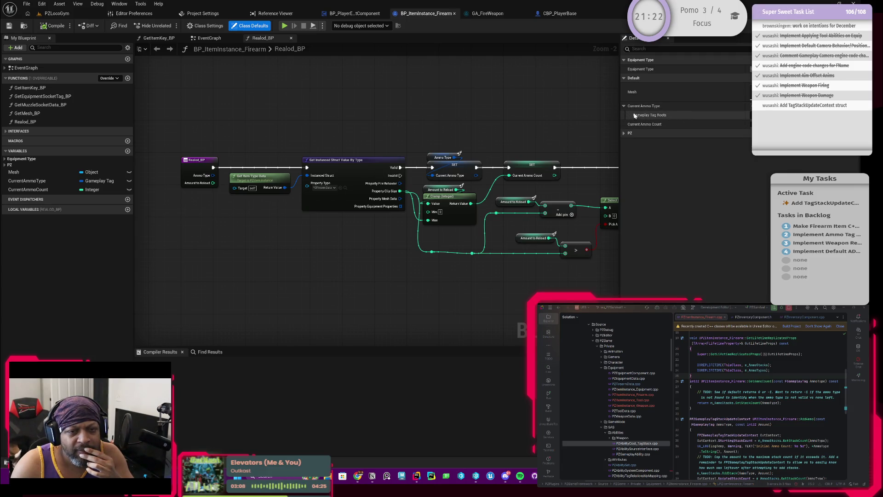
click(625, 106)
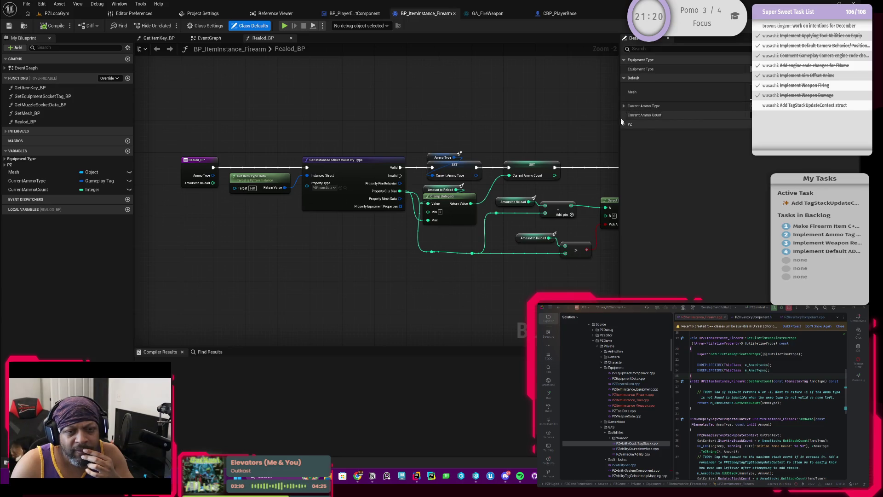
click(625, 125)
click(624, 133)
click(629, 143)
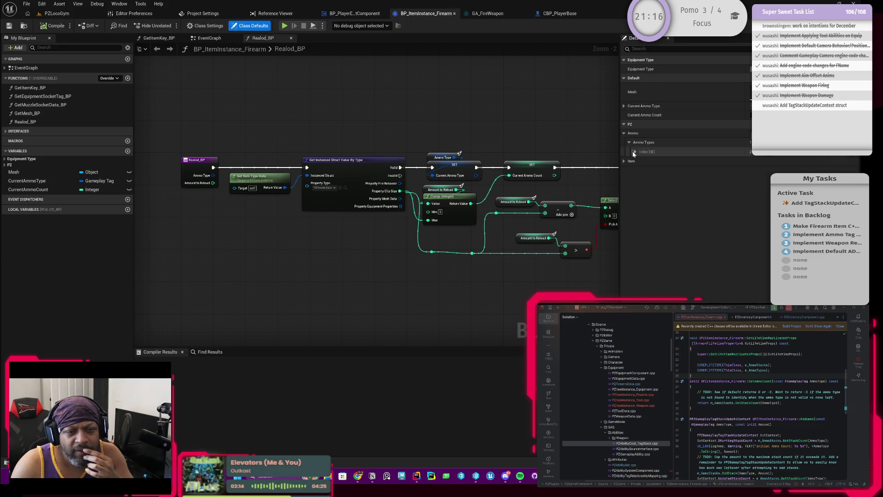
click(635, 151)
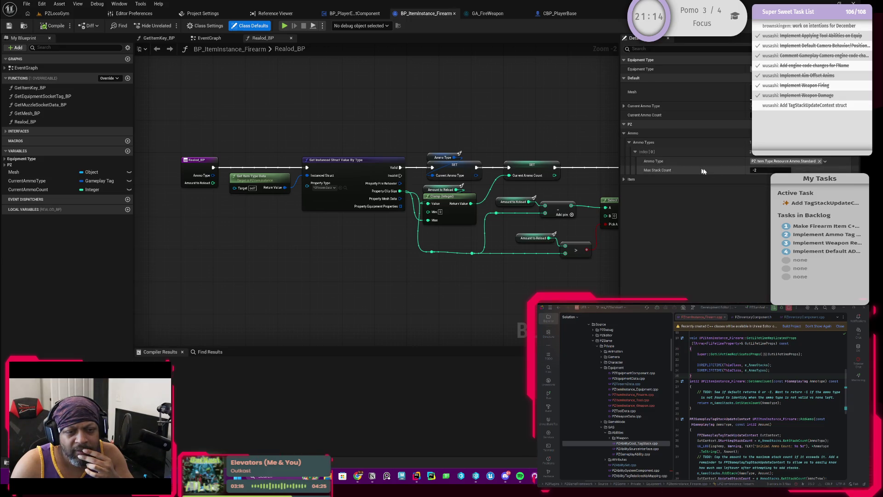
click(765, 170)
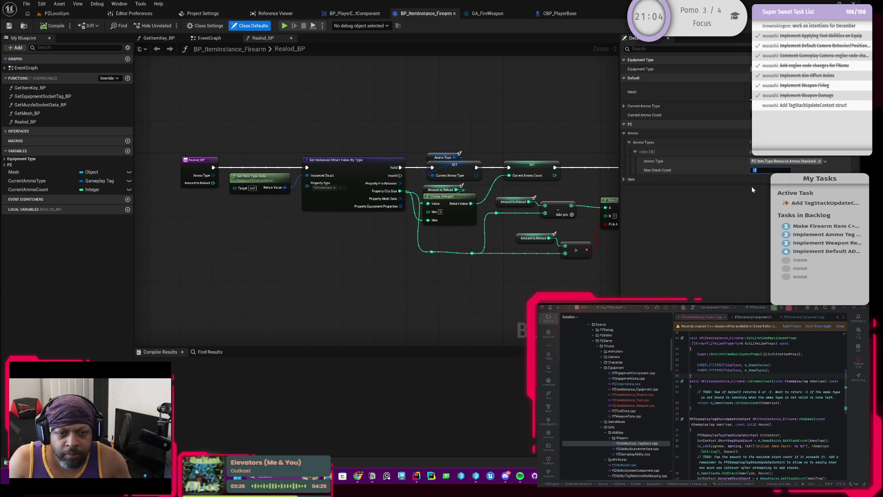
Briefly check the Item ability set settings, then resume editing Max Stack Count
click(624, 179)
click(630, 188)
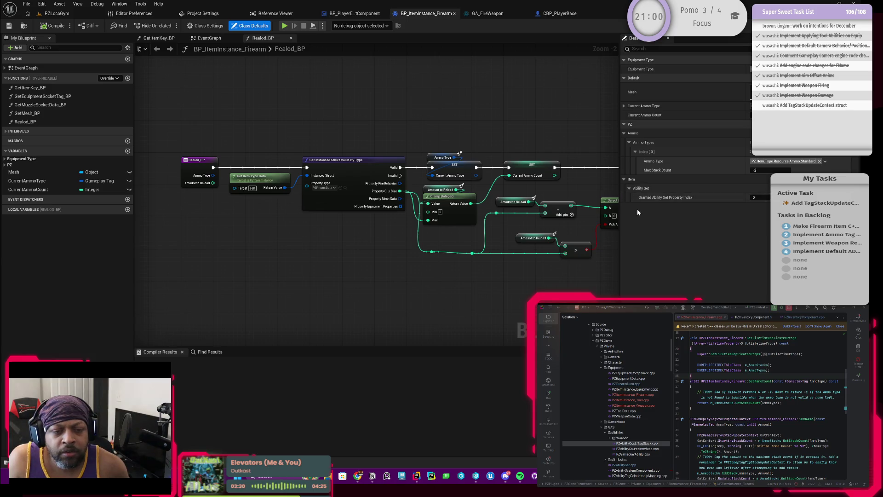
click(629, 188)
click(624, 179)
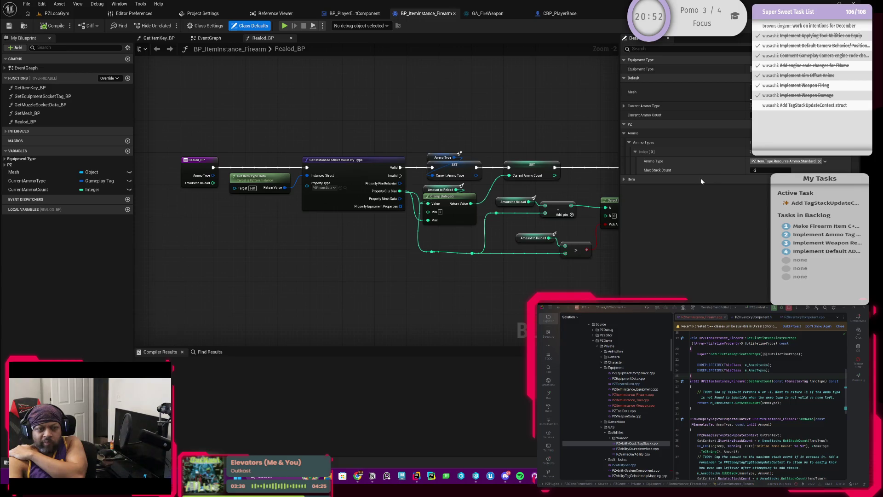
click(775, 171)
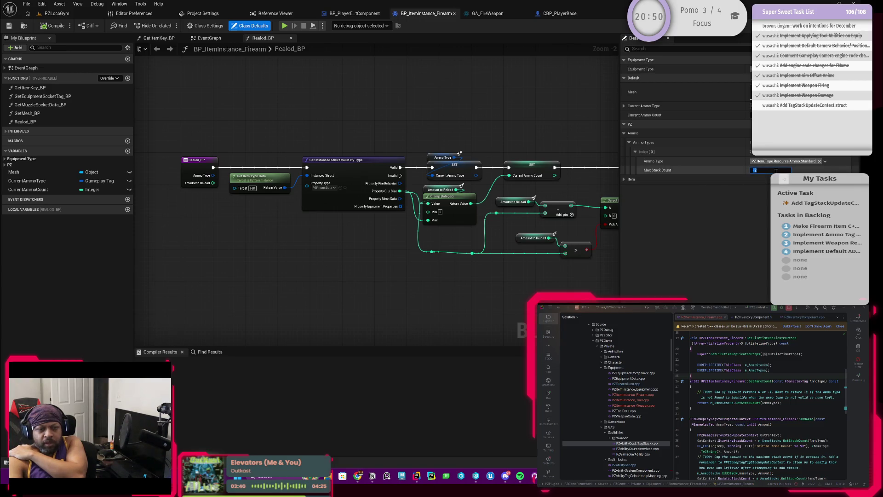
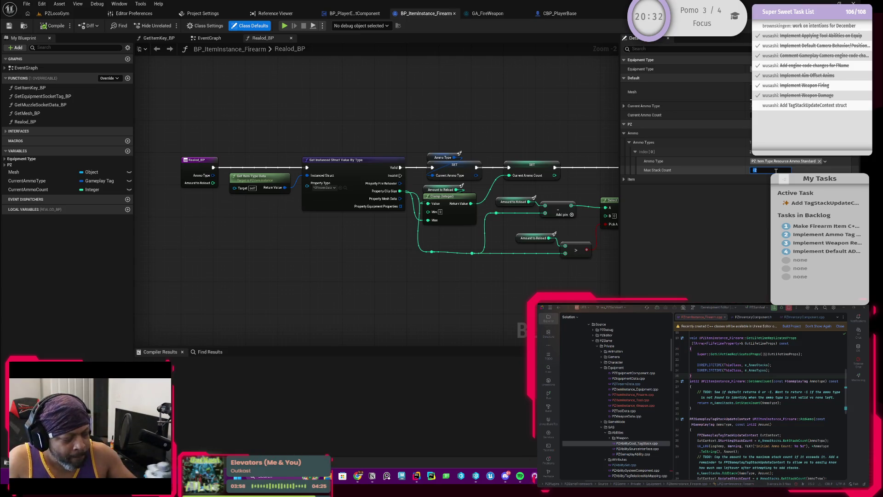
Confirm the ammo type max stack count of 25 and compile BP_ItemInstance_Firearm
key(Return)
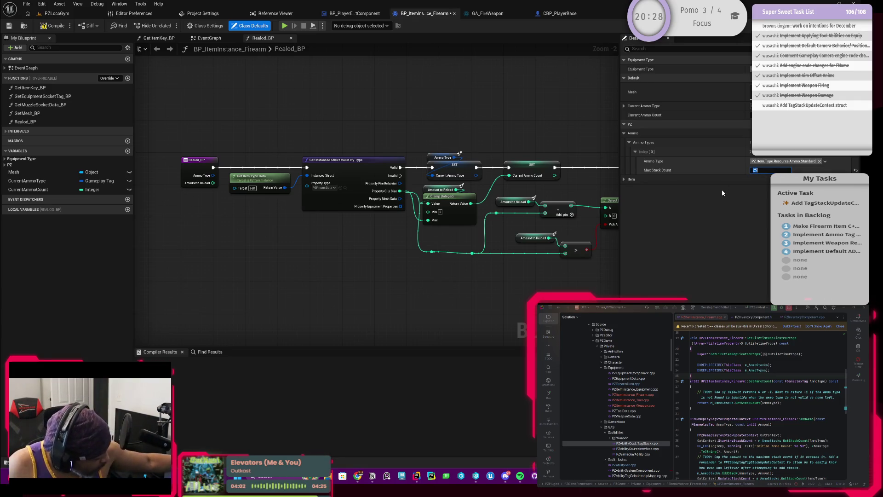
text(25)
click(711, 228)
click(58, 25)
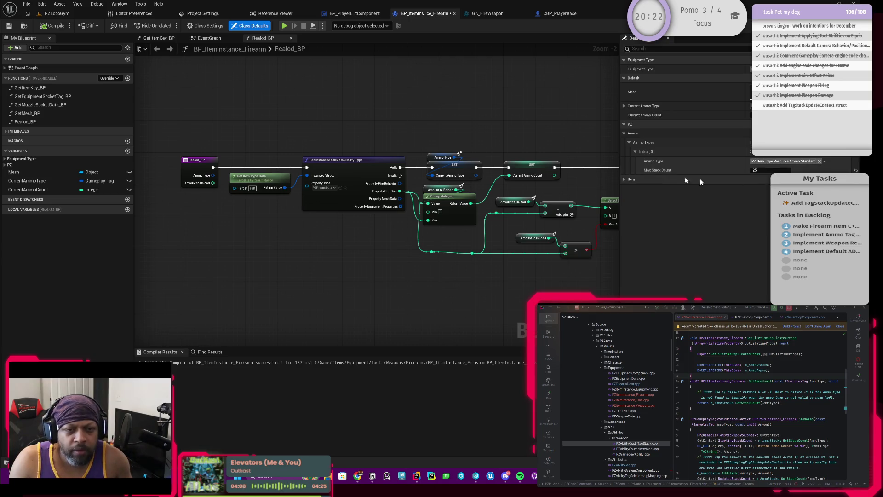
Pan the Realod_BP graph to bring its return node into view
mouse_move(572, 141)
mouse_down()
mouse_move(421, 155)
mouse_move(446, 152)
mouse_up()
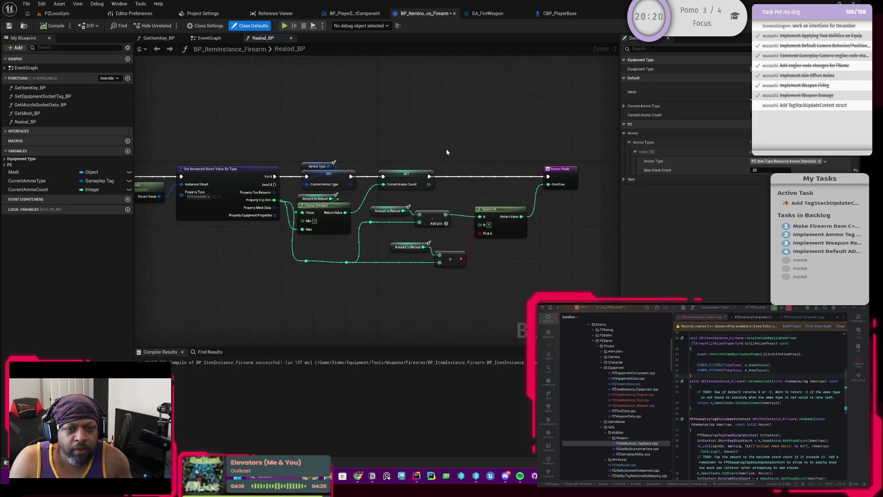
drag(519, 144, 480, 154)
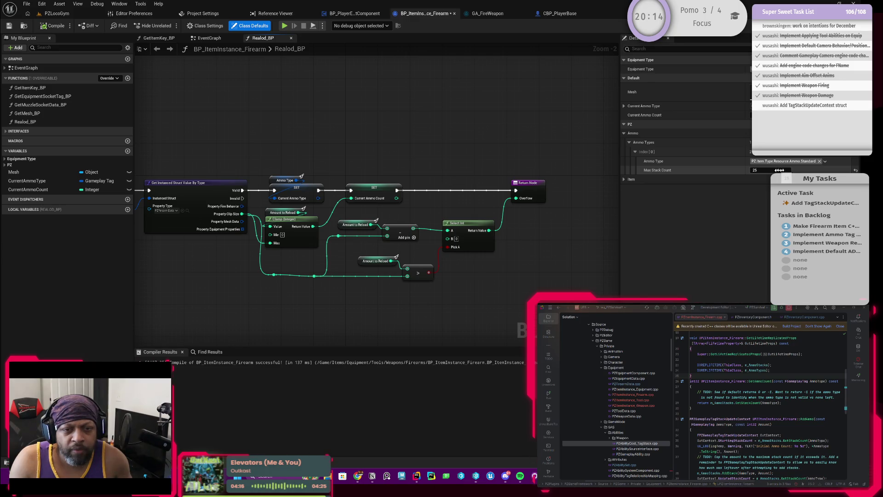
drag(564, 152, 487, 152)
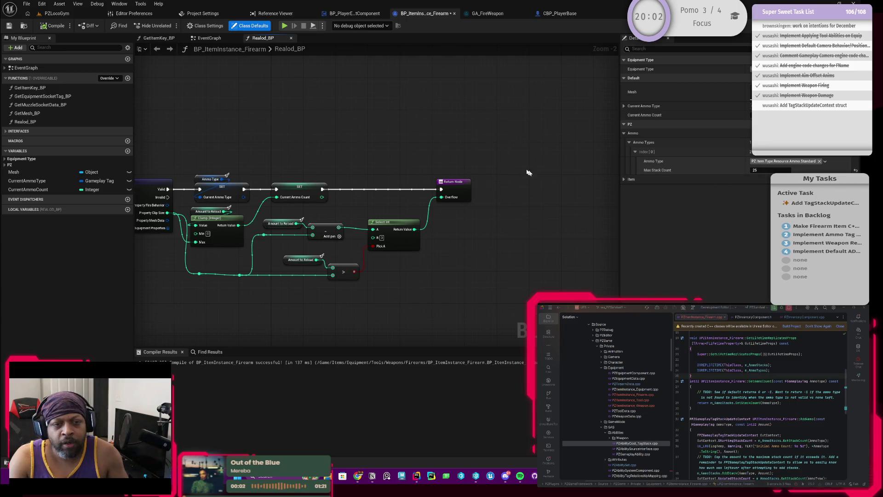
drag(424, 139, 424, 158)
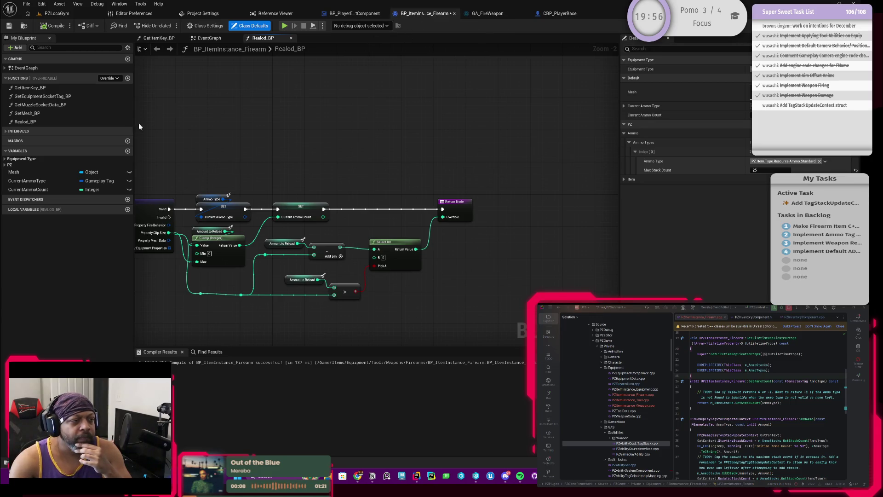
Compare the firearm reload graph with BP_PlayerEquipmentComponent's, ending on ReloadActiveTools_BP
click(360, 18)
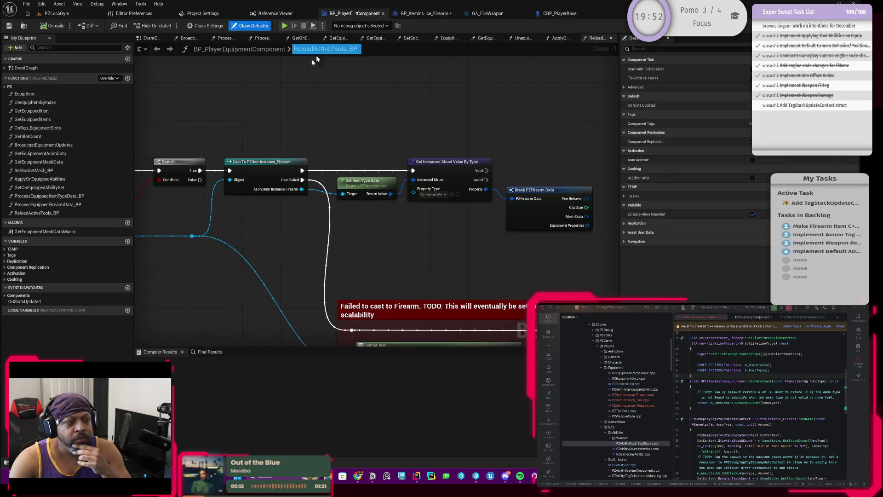
click(444, 16)
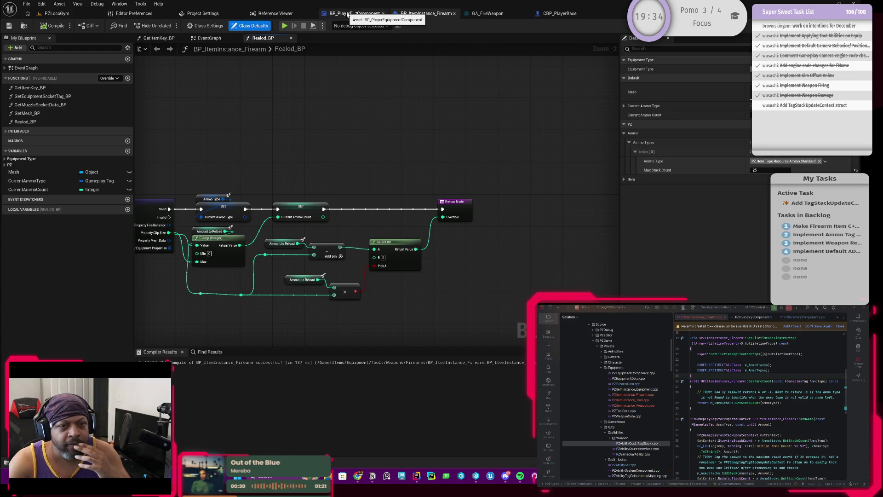
click(347, 15)
mouse_move(445, 225)
mouse_down()
mouse_move(406, 218)
mouse_move(419, 204)
mouse_up()
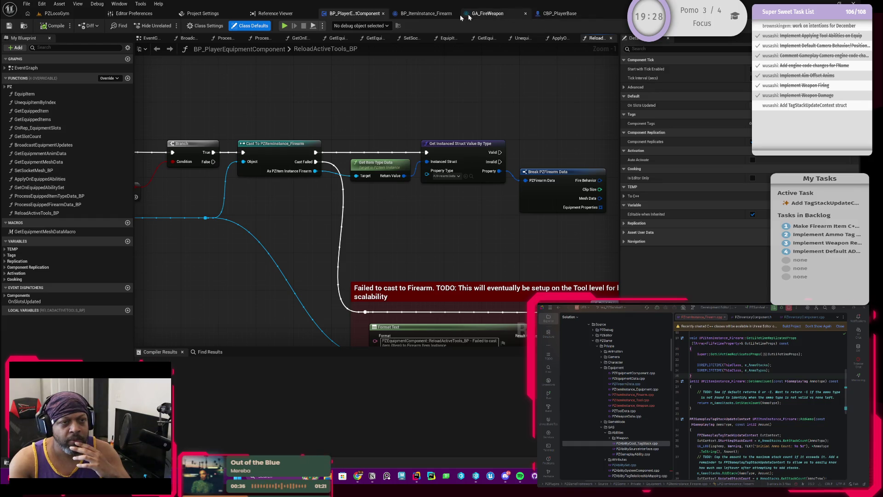
click(423, 16)
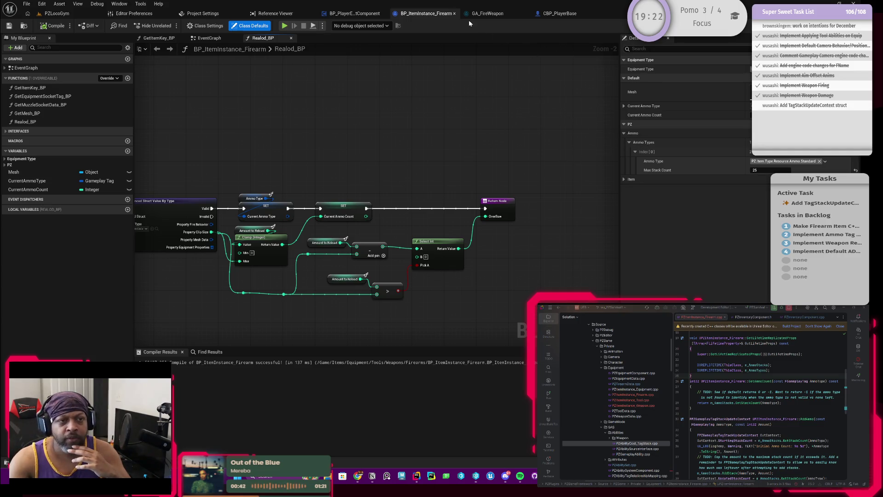
click(354, 13)
Add a Get Ammo Type Data node off As PZItem Instance Firearm, placed near the cast
drag(251, 154, 354, 217)
text(get)
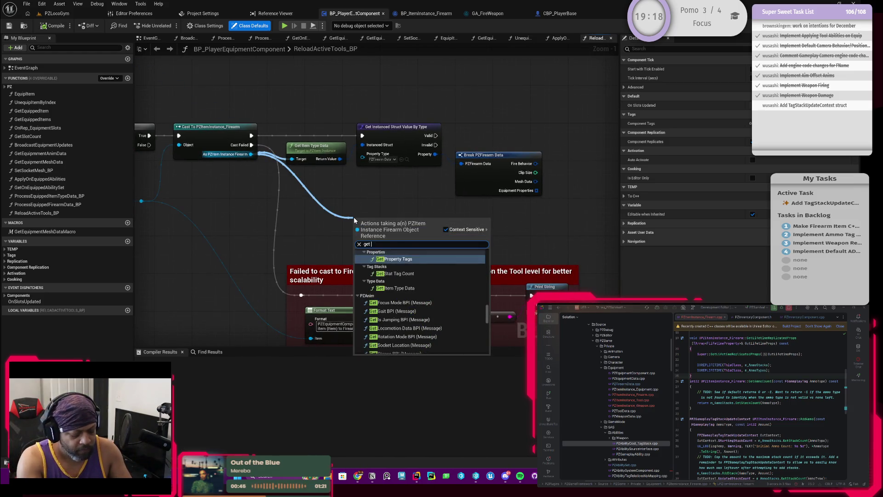
text( amm)
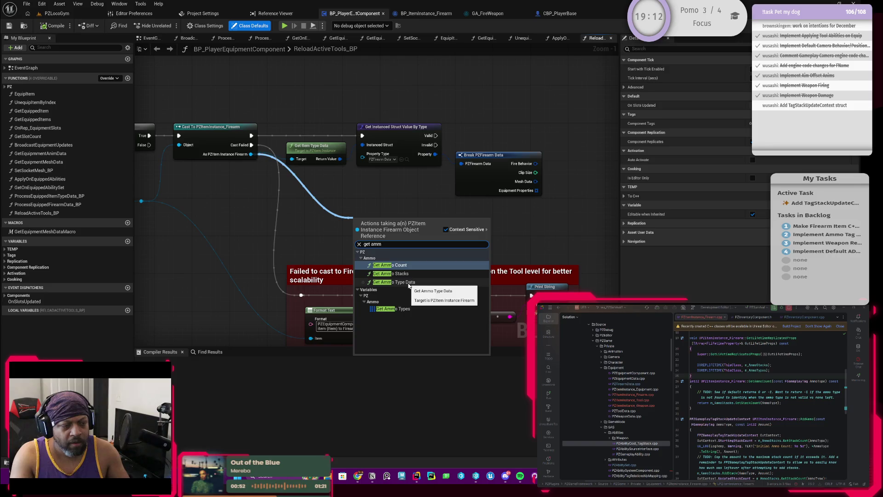
click(409, 282)
drag(387, 235, 323, 206)
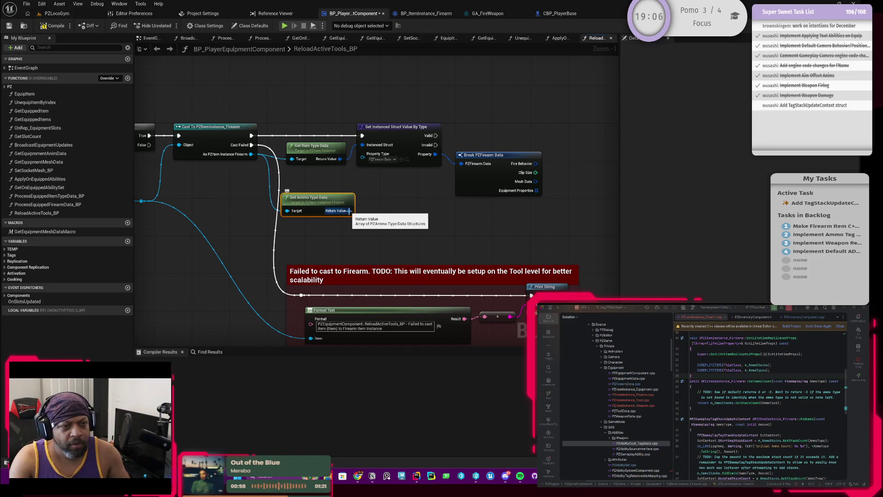
Promote its Return Value to a new local variable and shift the item type data nodes right
drag(350, 211, 405, 214)
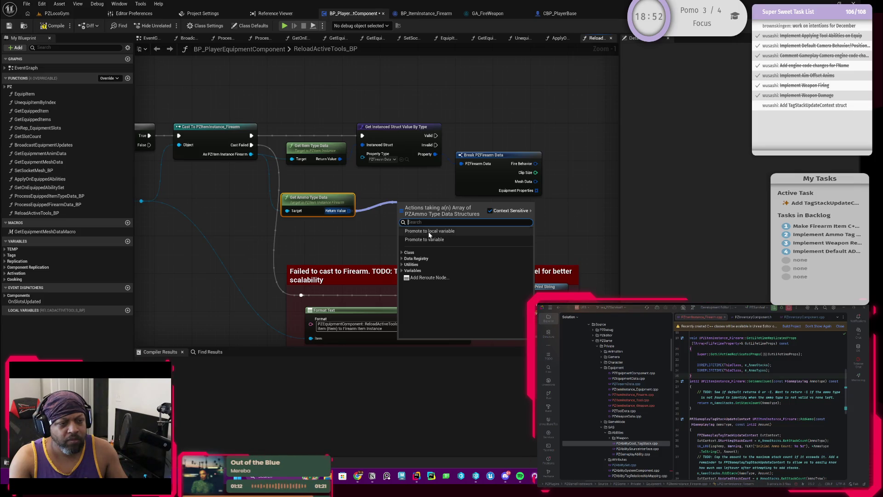
click(428, 231)
scroll(428, 226, down, 1)
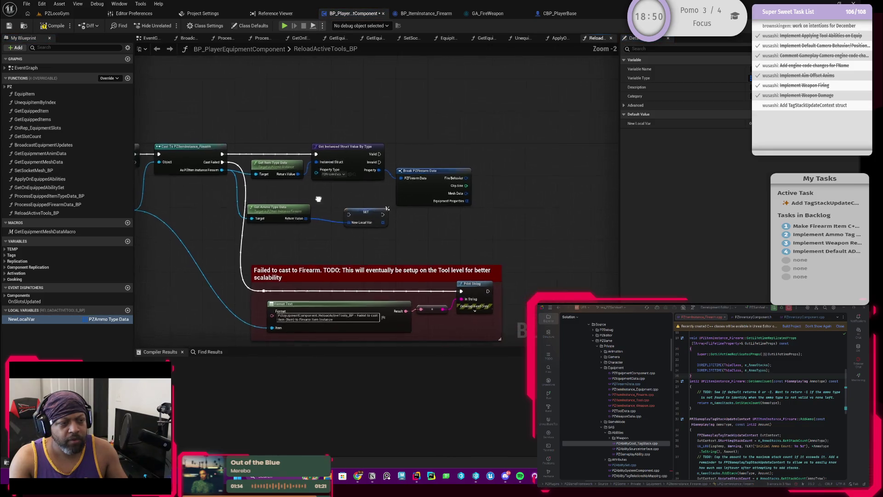
mouse_move(270, 162)
mouse_down()
mouse_move(467, 212)
mouse_move(437, 201)
mouse_move(556, 202)
mouse_up()
Route the Cast execution through the ammo type SET node and move both nodes into the execution row
scroll(319, 211, up, 2)
mouse_move(203, 205)
mouse_down()
mouse_move(382, 250)
mouse_move(366, 159)
mouse_move(367, 199)
mouse_up()
mouse_move(175, 146)
mouse_down()
mouse_move(285, 167)
mouse_move(345, 197)
mouse_move(388, 195)
mouse_move(486, 145)
mouse_up()
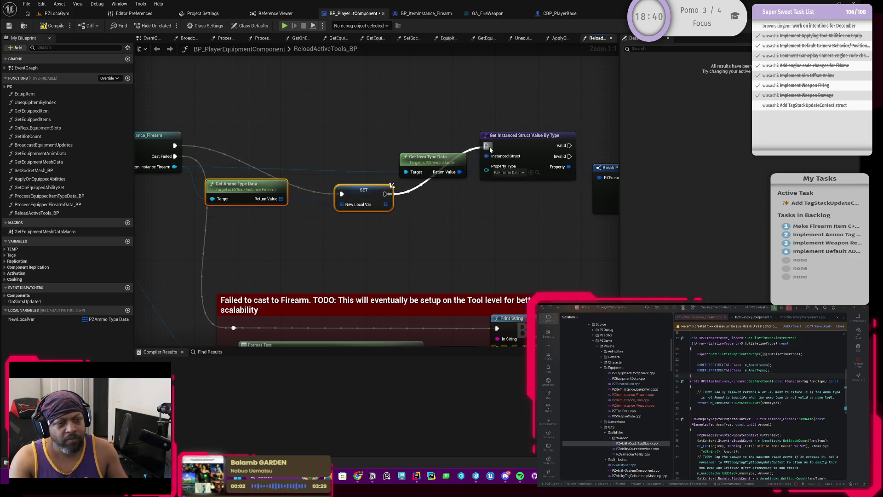
mouse_move(260, 192)
mouse_down()
mouse_move(263, 144)
mouse_move(281, 168)
mouse_move(290, 158)
mouse_move(301, 188)
mouse_up()
click(271, 162)
Add and position a reroute point on the firearm instance wire
double_click(245, 167)
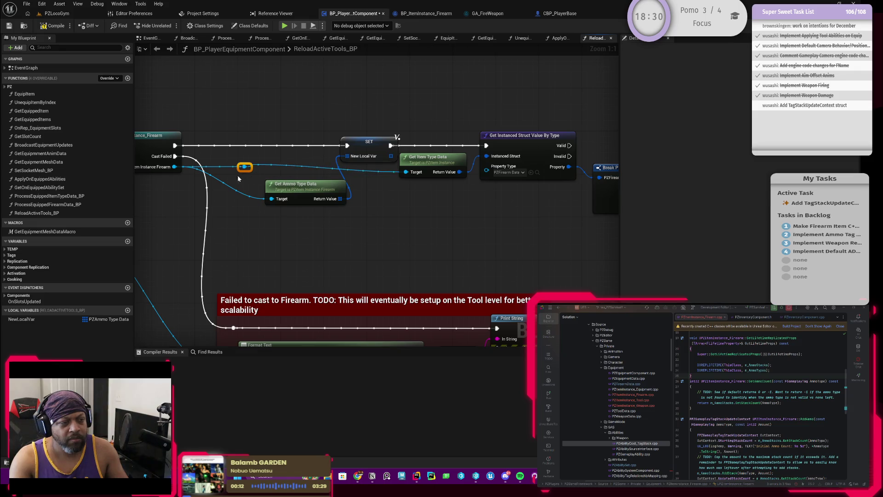
drag(244, 166, 239, 210)
drag(299, 184, 273, 157)
click(239, 210)
mouse_move(235, 213)
mouse_down()
mouse_move(220, 196)
mouse_move(229, 190)
mouse_move(217, 193)
mouse_up()
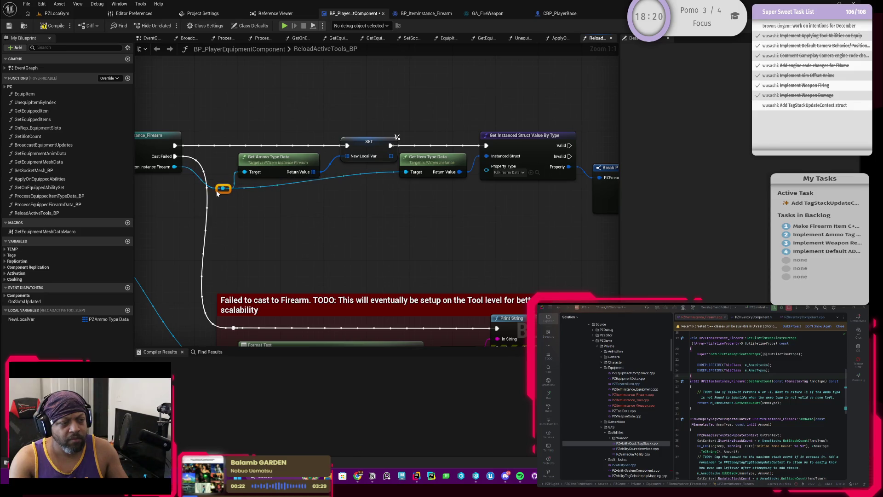
Add a reroute point on the item type data wire, then begin renaming the new local variable
double_click(271, 186)
mouse_move(271, 187)
mouse_down()
mouse_move(385, 201)
mouse_move(379, 195)
mouse_up()
click(395, 138)
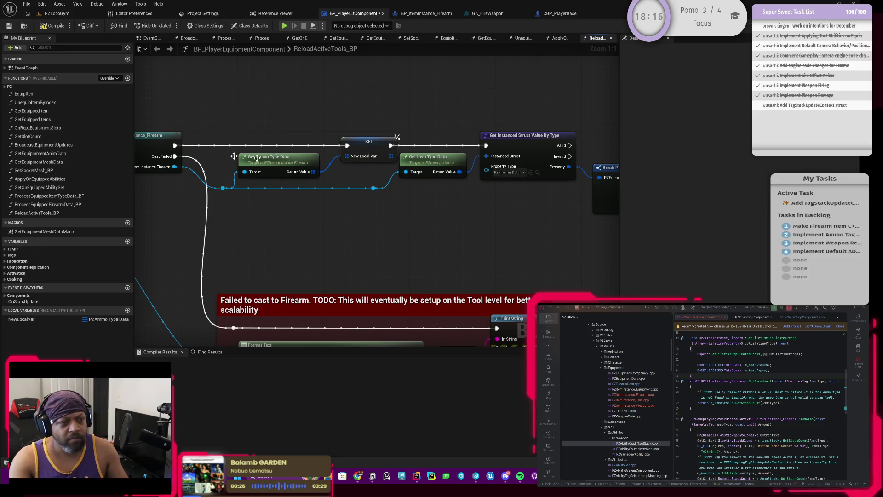
drag(395, 138, 441, 188)
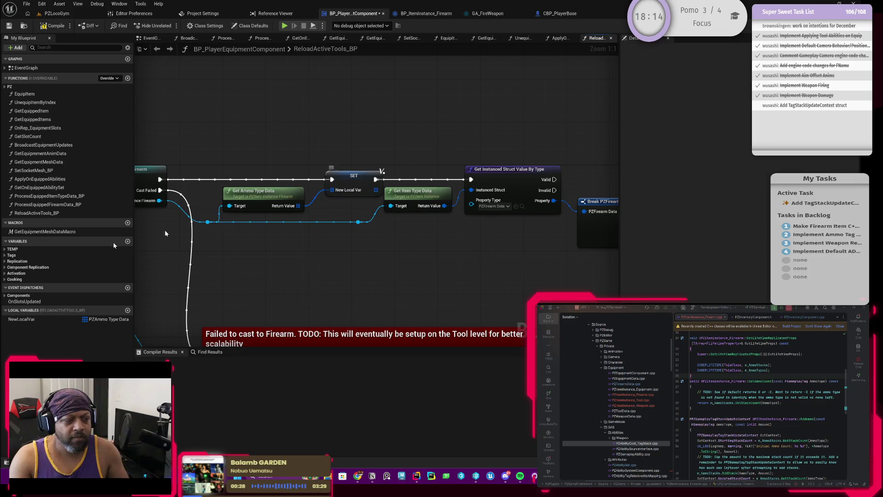
click(20, 320)
click(19, 320)
text(CurrentAmmoTypeData)
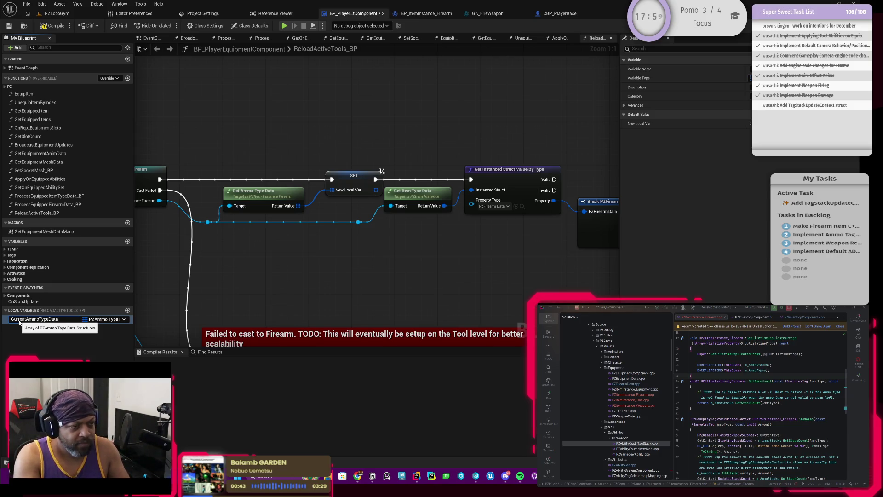
Confirm the name CurrentAmmoTypeData and check the SET node shows it
key(Return)
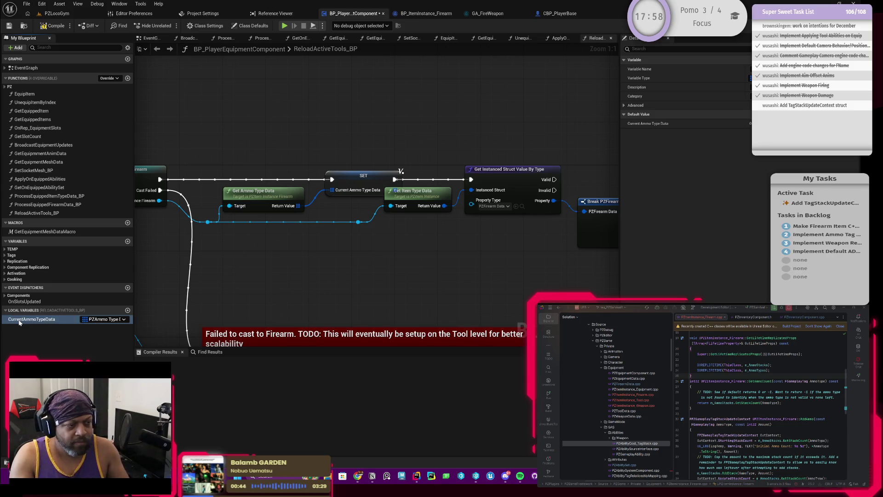
click(353, 182)
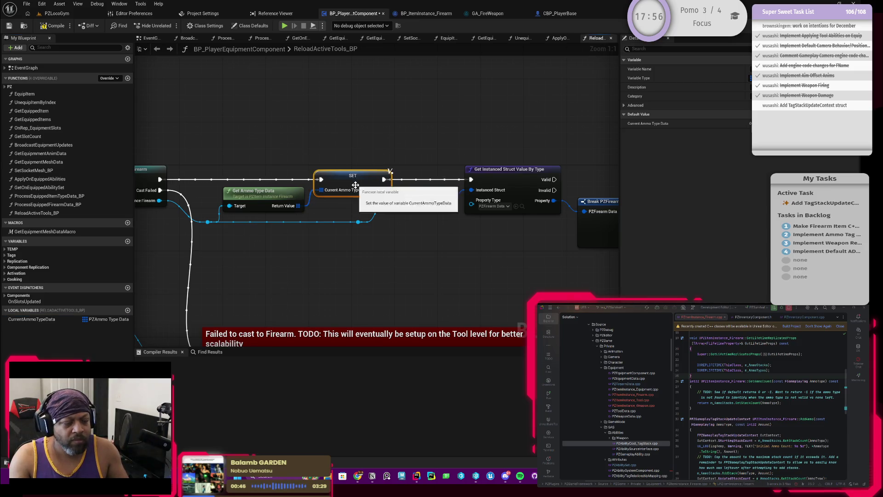
scroll(352, 183, down, 2)
drag(346, 168, 565, 263)
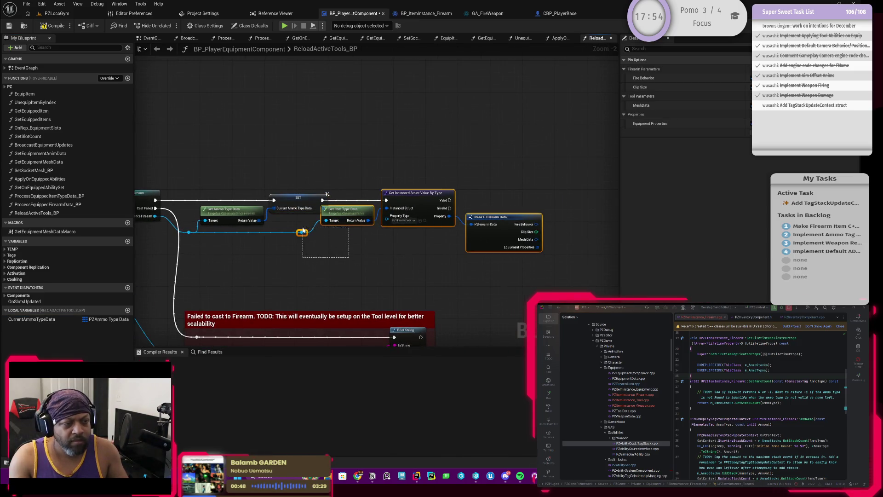
Wrap Get Ammo Type Data and SET in a comment titled 'TODO: Will be moved into ItemTypeData'
drag(358, 213, 374, 213)
click(265, 179)
drag(242, 180, 281, 220)
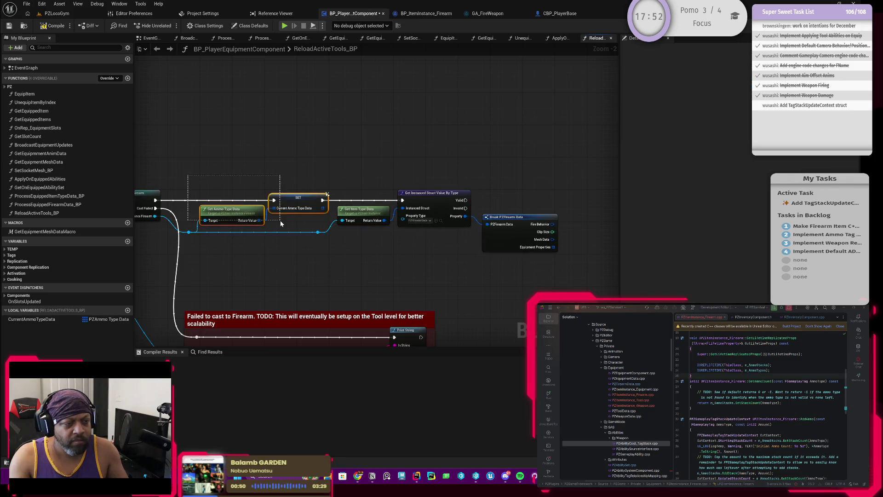
text(cOTDO)
key(BackSpace)
key(BackSpace)
key(BackSpace)
text(TODO: Will be moved into It)
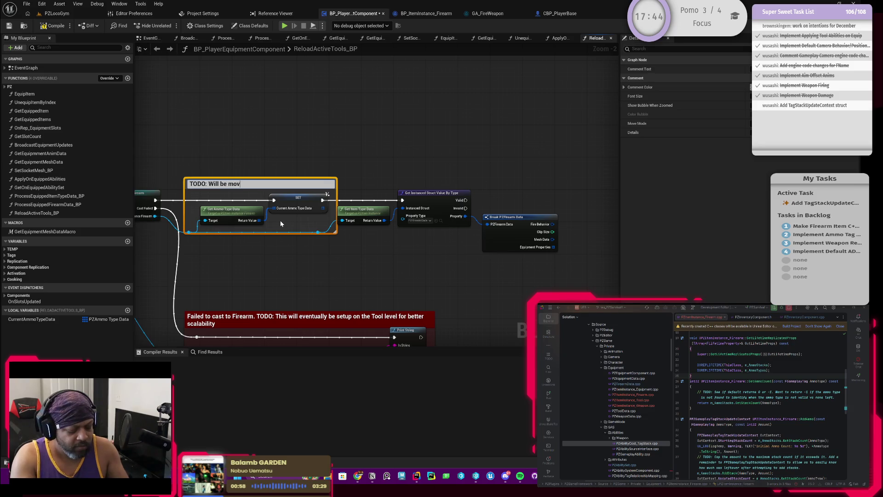
text(e)
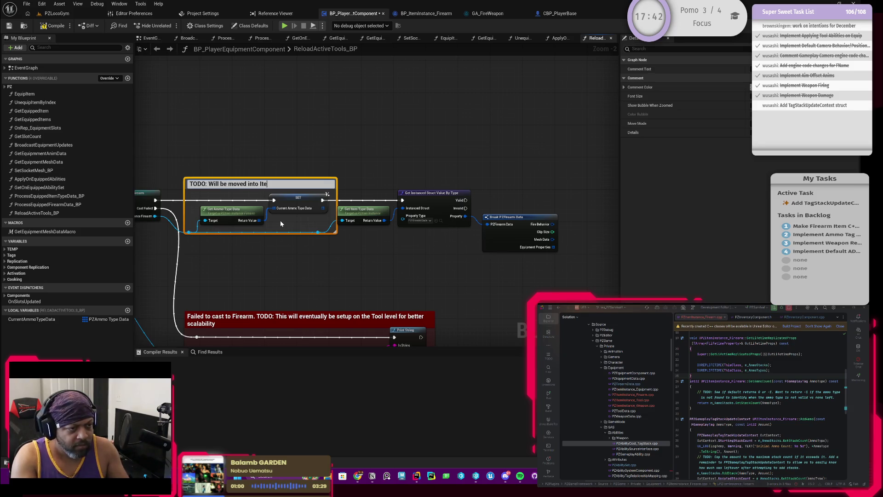
text(mTypeData)
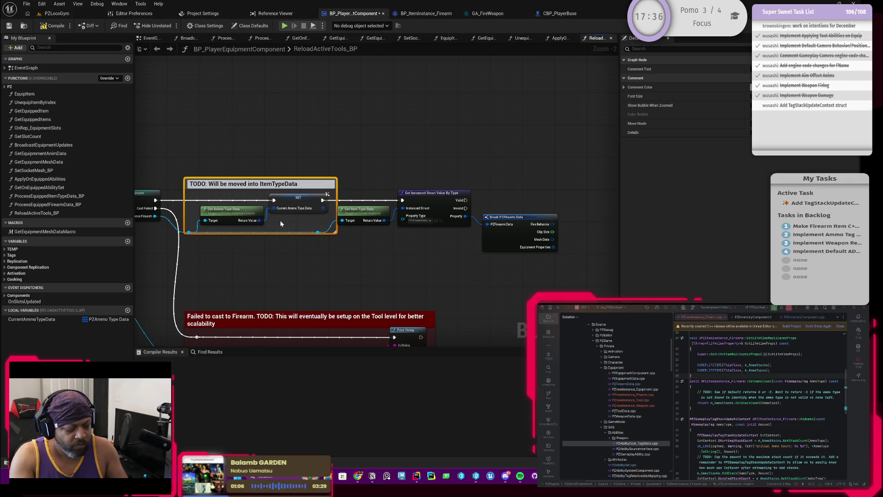
key(Return)
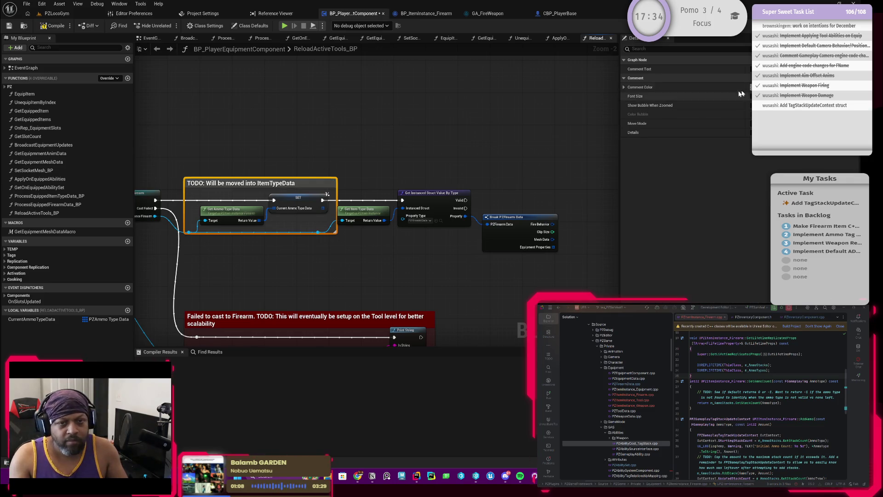
Make the comment red and move the Break PZFirearm Data nodes toward the centre
click(744, 88)
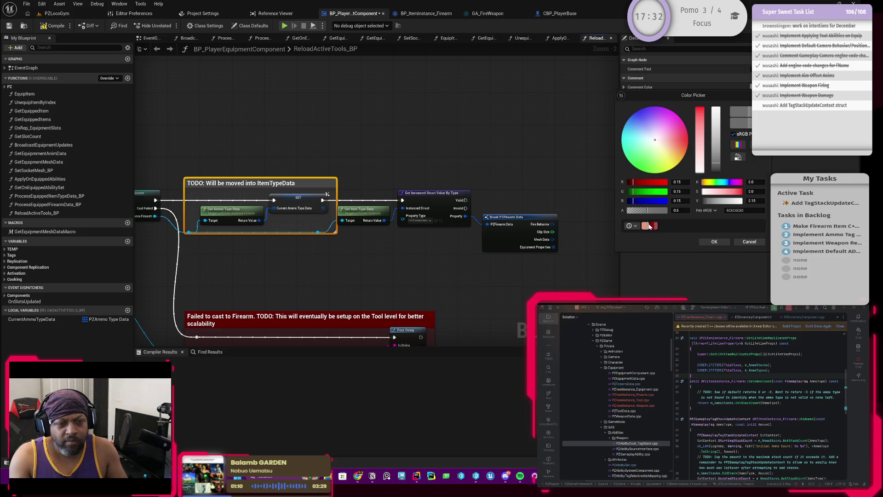
click(651, 227)
click(713, 242)
mouse_move(363, 172)
mouse_down()
mouse_move(276, 175)
mouse_move(438, 238)
mouse_move(431, 234)
mouse_up()
click(389, 179)
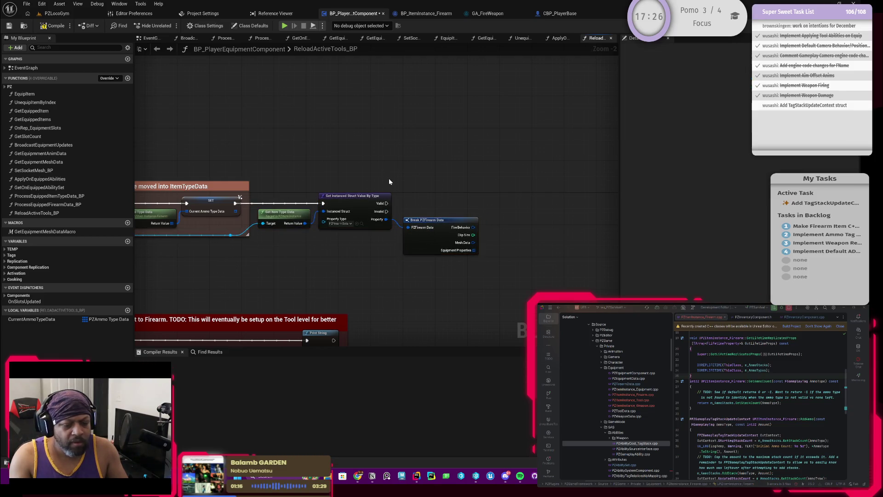
Compile and save BP_PlayerEquipmentComponent
scroll(344, 237, up, 2)
click(53, 25)
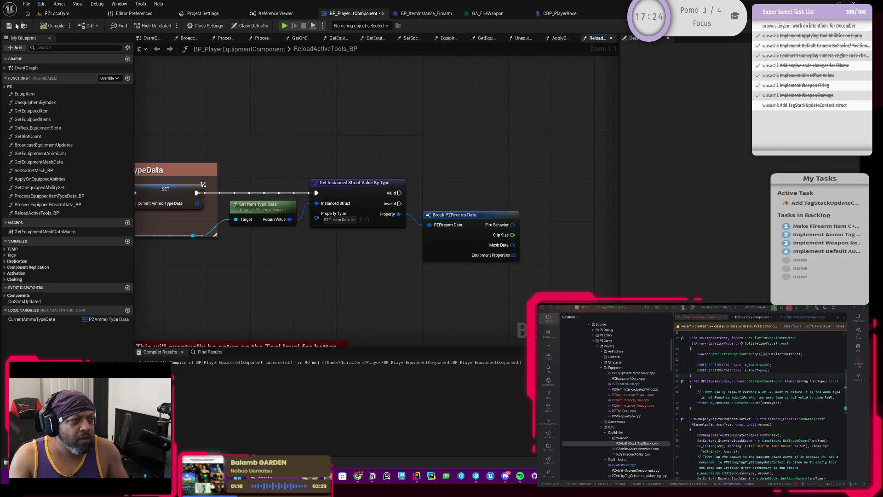
key(ctrl+s)
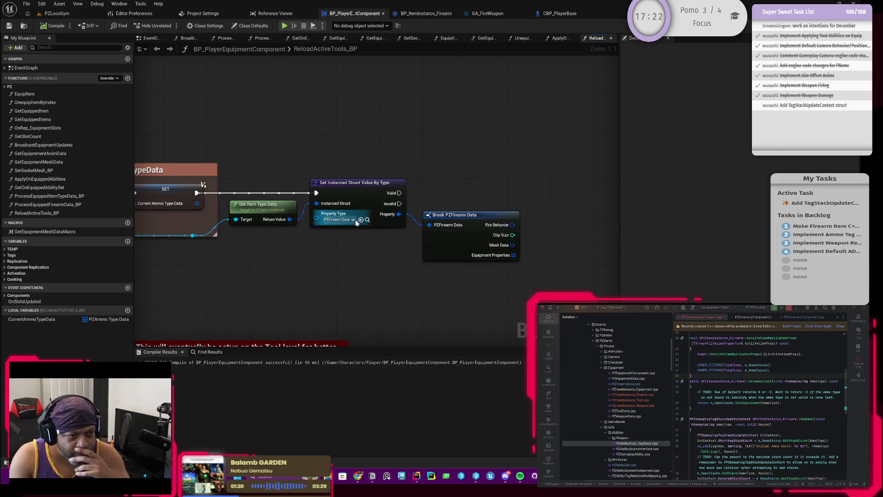
Inspect the Break PZFirearm Data node, then box-select the TODO comment group and its nodes
mouse_move(351, 252)
mouse_down()
mouse_move(374, 246)
mouse_move(325, 214)
mouse_up()
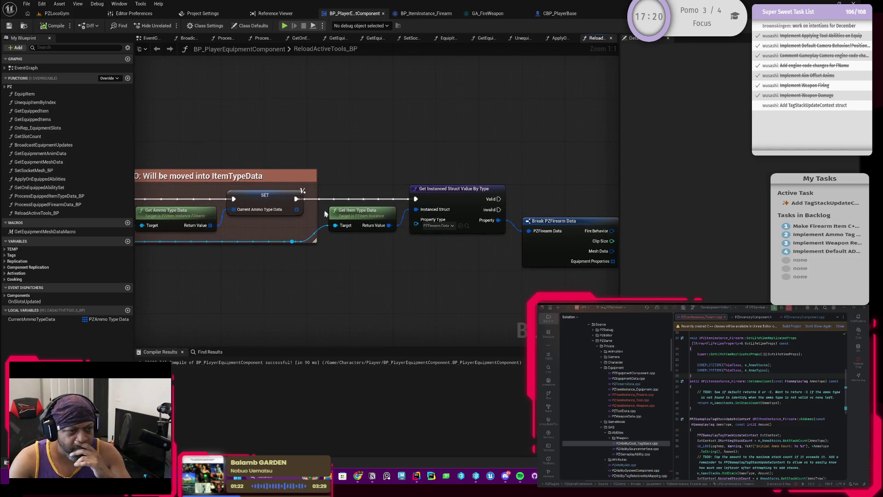
drag(427, 270, 302, 262)
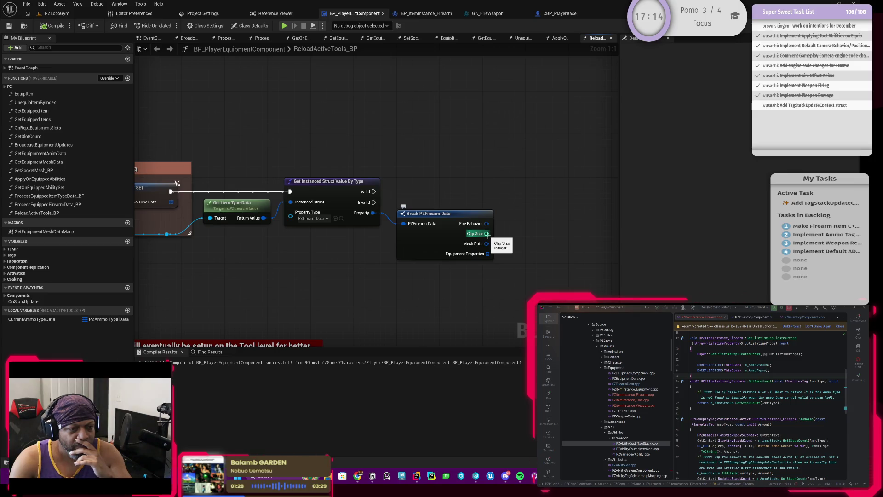
mouse_move(487, 234)
mouse_down()
mouse_move(456, 235)
mouse_move(491, 216)
mouse_up()
key(Escape)
mouse_move(330, 285)
mouse_down()
mouse_move(410, 262)
mouse_move(486, 276)
mouse_move(391, 266)
mouse_up()
click(481, 217)
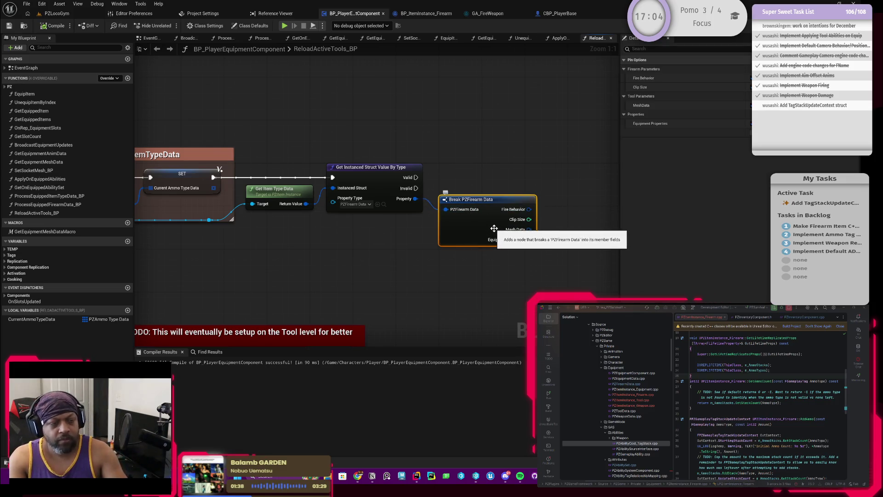
scroll(354, 246, down, 4)
mouse_move(285, 262)
mouse_down()
mouse_move(404, 205)
mouse_move(534, 203)
mouse_move(395, 213)
mouse_move(335, 232)
mouse_move(478, 215)
mouse_move(328, 222)
mouse_move(481, 163)
mouse_move(345, 216)
mouse_move(364, 237)
mouse_move(471, 244)
mouse_move(318, 226)
mouse_up()
scroll(478, 218, up, 3)
scroll(386, 240, down, 2)
drag(316, 112, 568, 195)
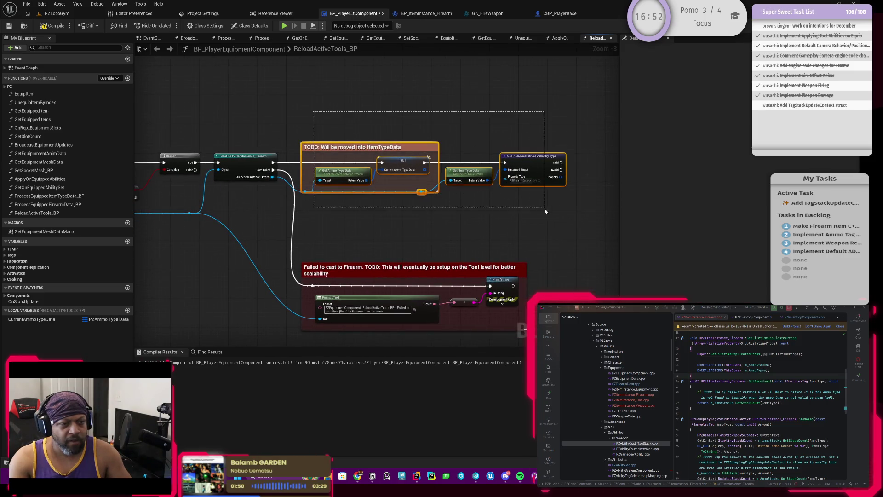
Move the TODO group right and add a Sequence node after the firearm cast
drag(545, 166, 633, 159)
drag(304, 212, 407, 217)
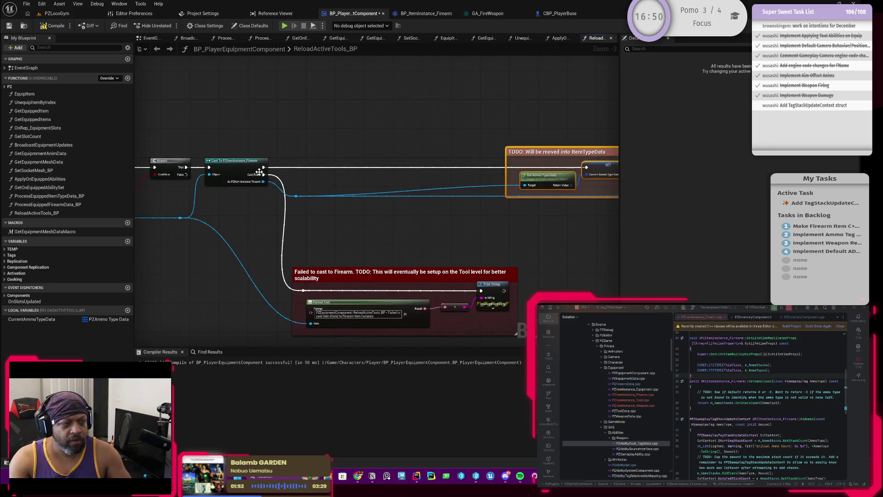
mouse_move(264, 167)
mouse_down()
mouse_move(324, 170)
mouse_move(307, 184)
mouse_up()
text(sequence)
key(Return)
Reposition the TODO group and add a reroute on the exec wire aligned with the SET input
scroll(434, 173, down, 2)
mouse_move(358, 163)
mouse_down()
mouse_move(529, 208)
mouse_move(474, 135)
mouse_up()
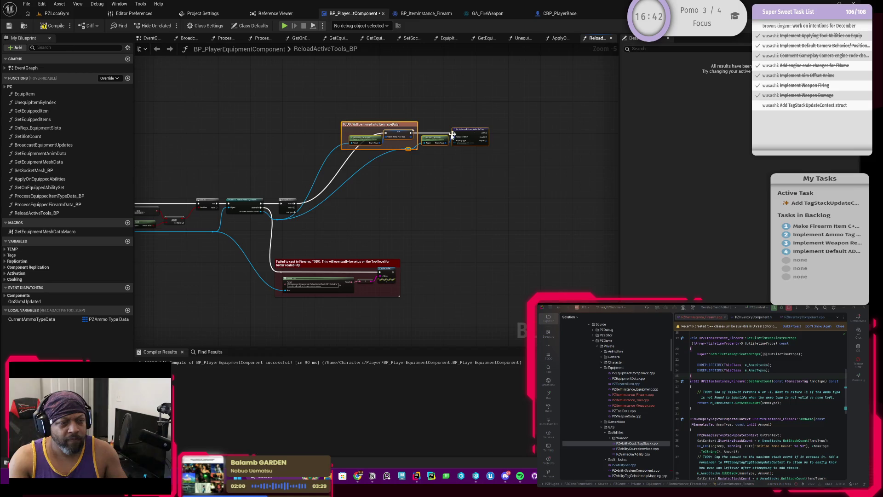
scroll(374, 142, up, 3)
double_click(309, 192)
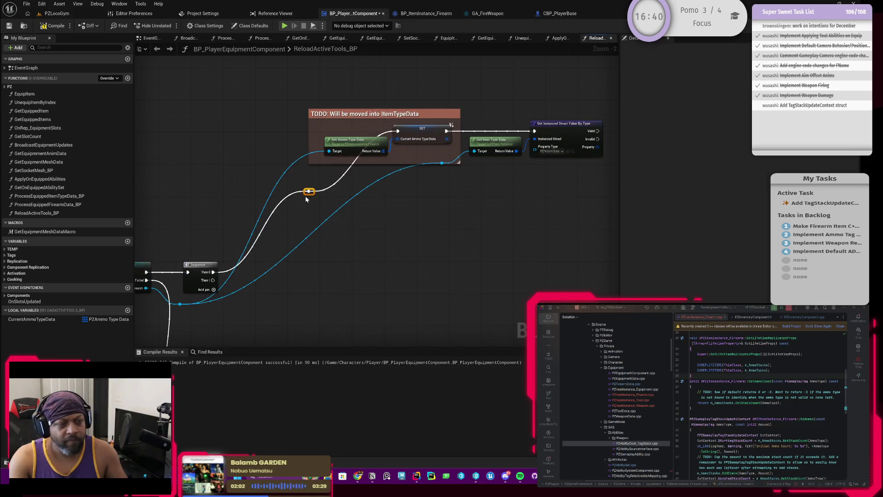
drag(306, 194, 258, 134)
scroll(341, 169, down, 2)
scroll(377, 208, down, 1)
scroll(363, 205, up, 2)
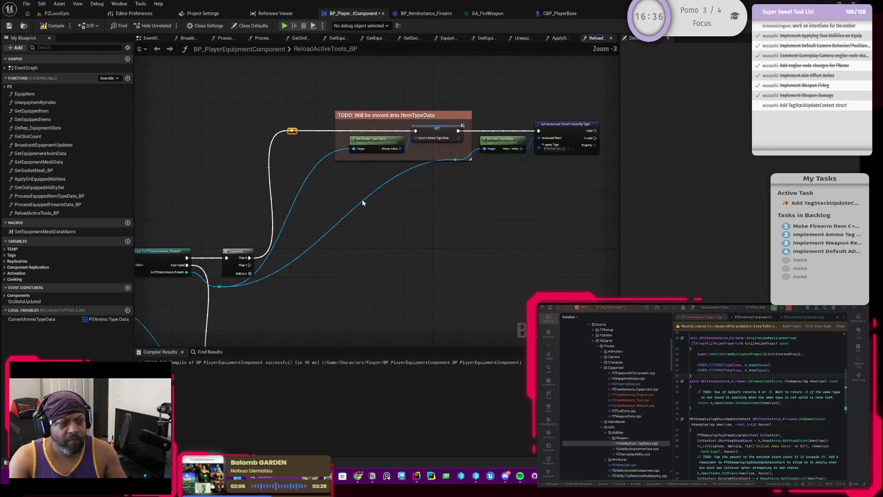
scroll(350, 234, down, 2)
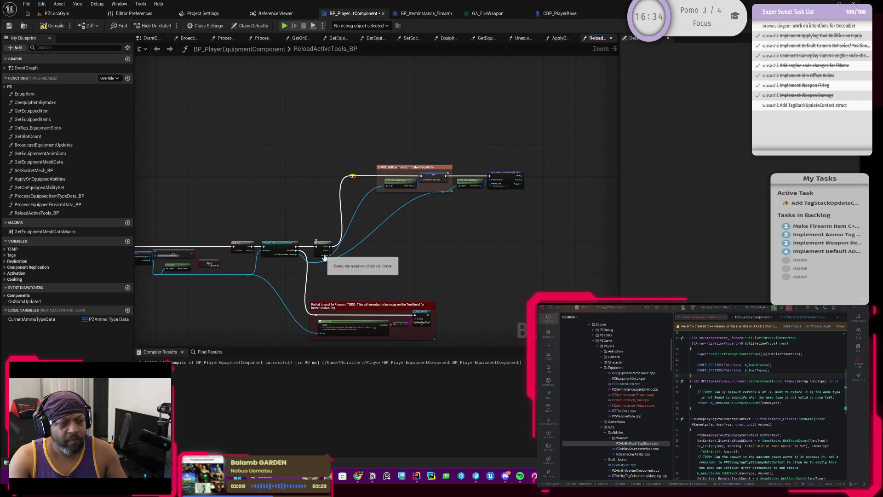
Promote the cast firearm to local variable CurrentItem and run its SET right after the cast
scroll(299, 250, up, 4)
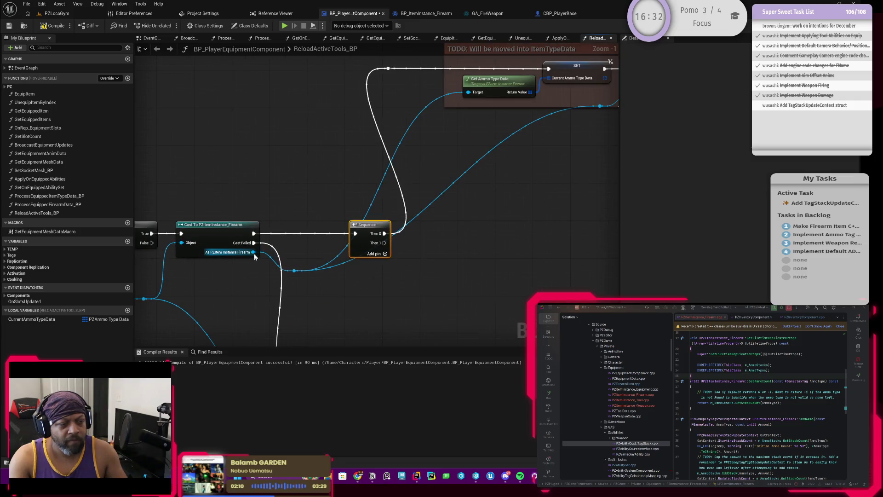
drag(254, 254, 276, 275)
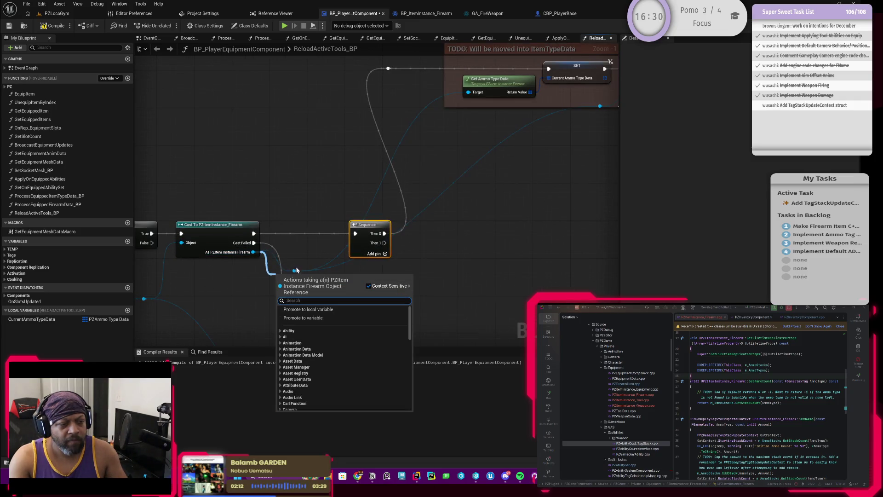
click(314, 310)
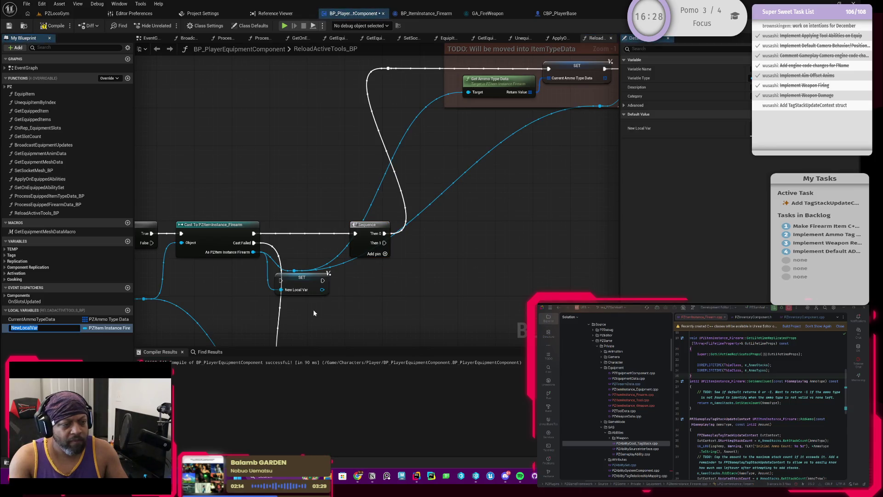
text(Current)
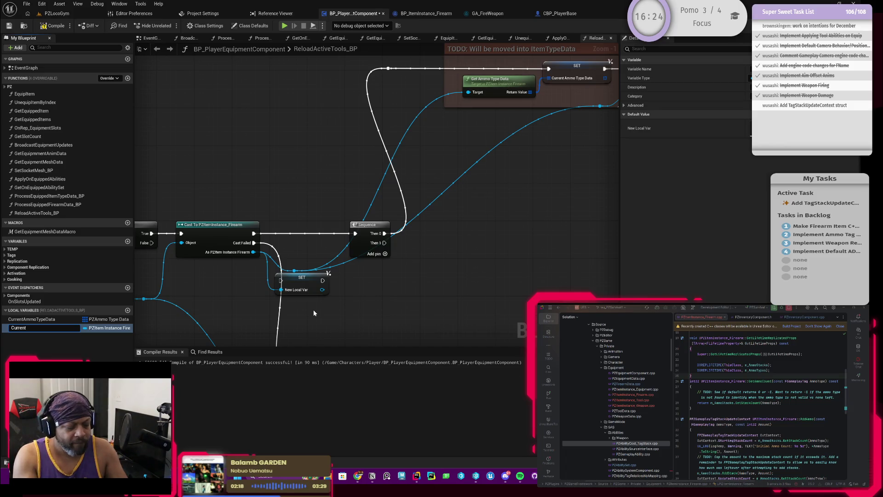
text(Item)
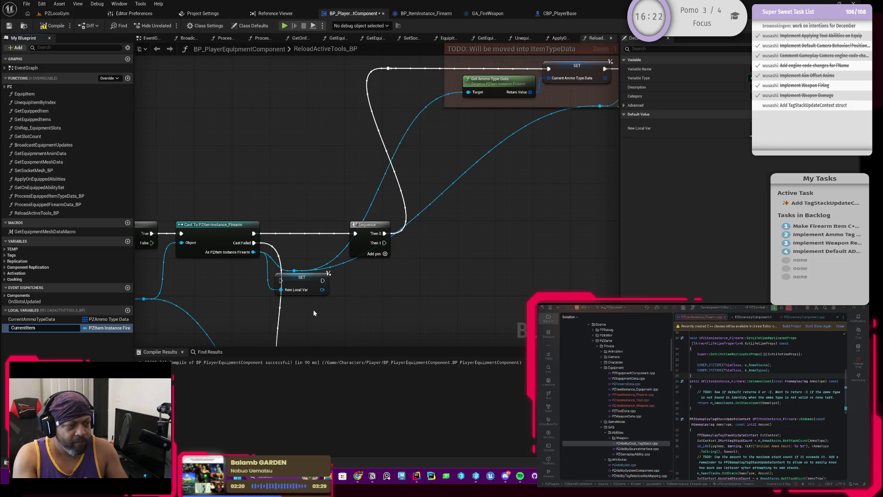
key(Return)
mouse_move(253, 233)
mouse_down()
mouse_move(281, 281)
mouse_move(302, 262)
mouse_move(302, 238)
mouse_move(355, 233)
mouse_move(314, 276)
mouse_up()
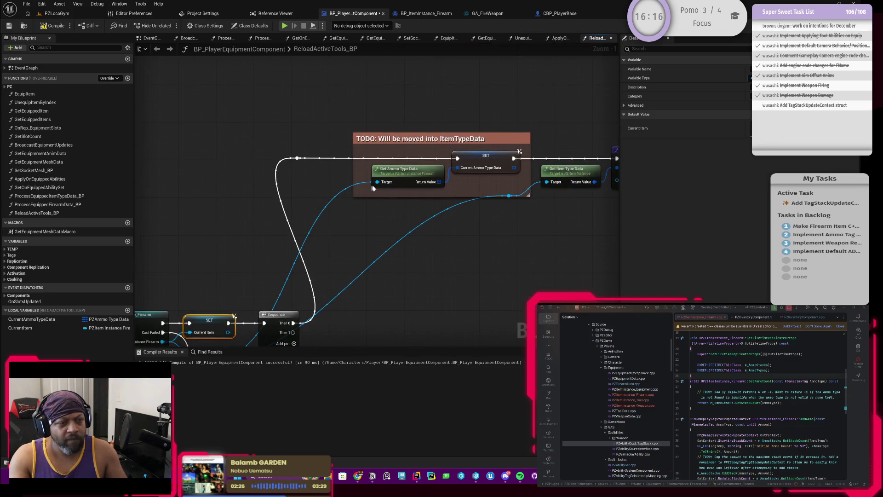
Connect a Current Item getter to Get Ammo Type Data's Target pin
drag(377, 182, 343, 217)
text(curren)
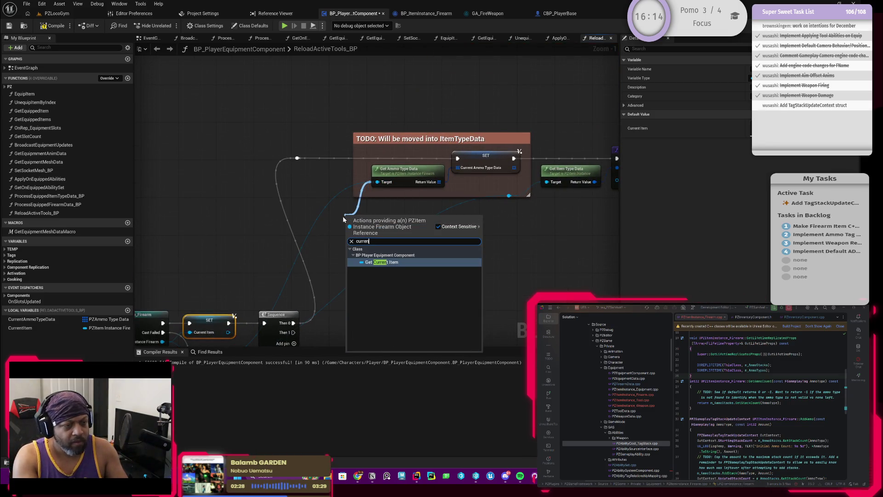
key(Return)
drag(359, 215, 386, 188)
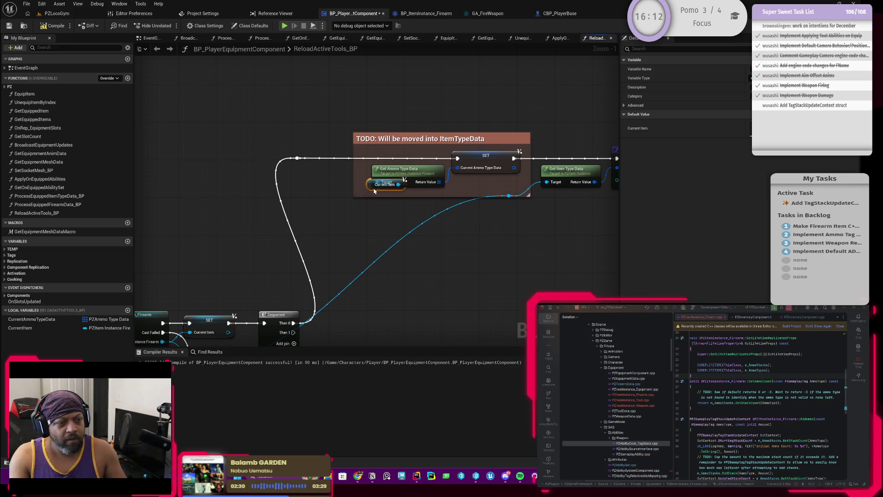
Paste a second Current Item getter into Get Item Type Data's Target and delete the old reroute wire
key(ctrl+c)
key(ctrl+v)
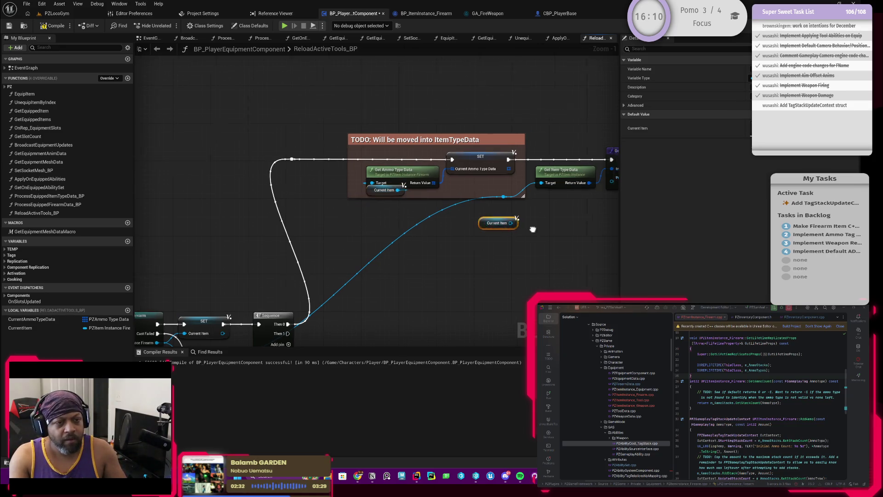
drag(476, 230, 506, 190)
drag(463, 230, 513, 197)
drag(491, 235, 464, 205)
key(Delete)
Tidy the comment group and tuck the Current Item getter under Get Item Type Data
scroll(459, 211, down, 2)
scroll(214, 150, down, 2)
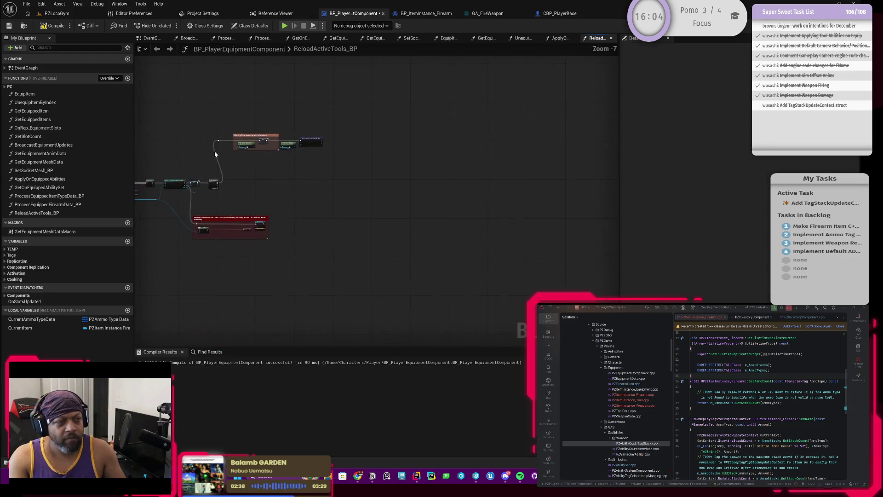
scroll(225, 142, up, 2)
mouse_move(207, 129)
mouse_down()
mouse_move(375, 148)
mouse_move(398, 141)
mouse_up()
scroll(414, 198, up, 4)
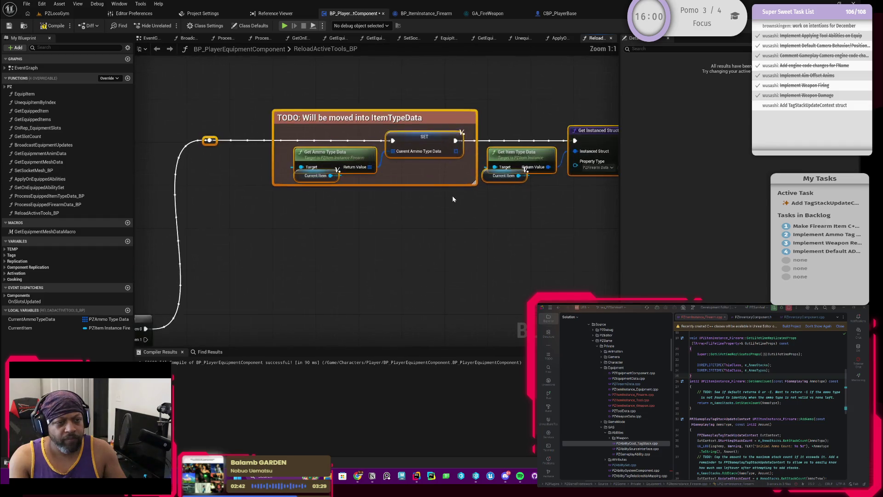
click(403, 208)
drag(403, 209, 403, 207)
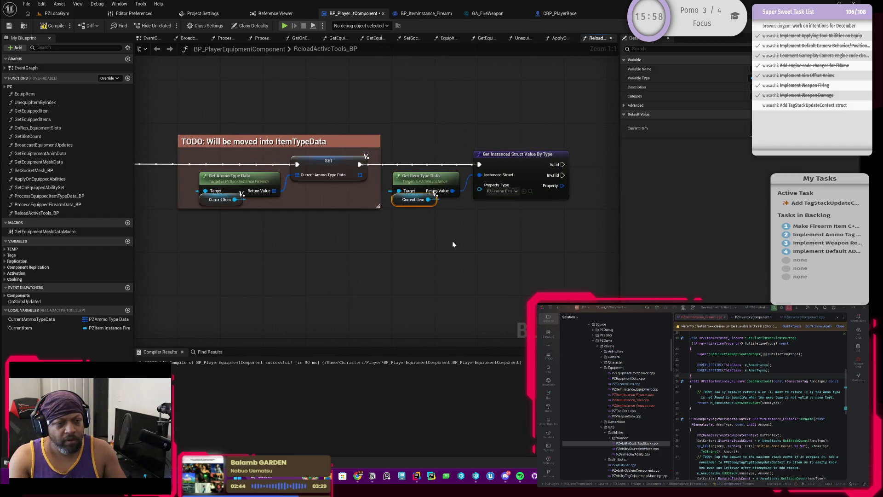
scroll(452, 245, down, 2)
mouse_move(321, 271)
mouse_down()
mouse_move(272, 233)
mouse_move(281, 222)
mouse_move(409, 186)
mouse_up()
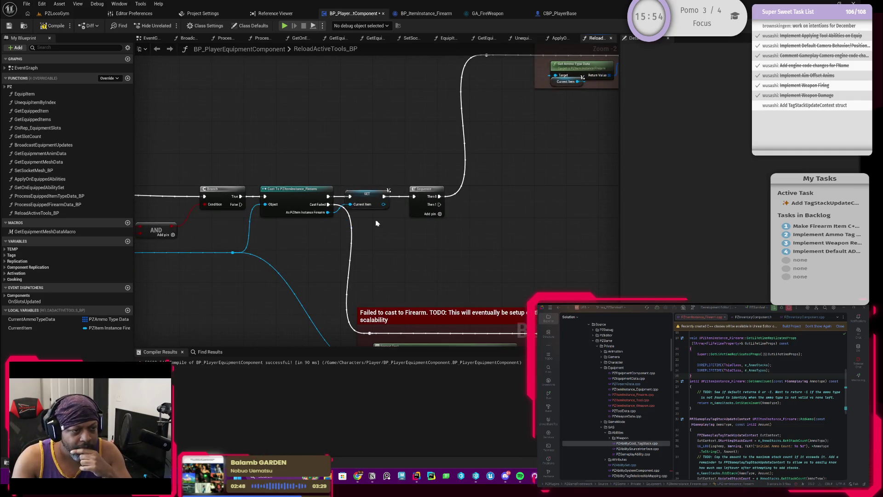
scroll(477, 253, up, 1)
drag(377, 151, 361, 213)
scroll(419, 235, up, 1)
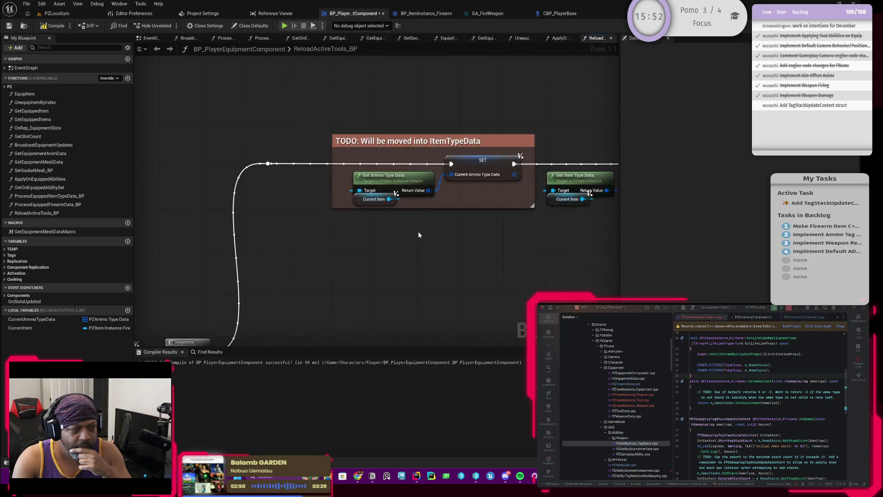
scroll(319, 247, down, 2)
Shift the TODO group left and wrap it with Get Instanced Struct Value By Type in a new comment
drag(262, 164, 531, 236)
scroll(327, 239, up, 1)
mouse_move(354, 191)
mouse_down()
mouse_move(306, 193)
mouse_move(334, 196)
mouse_up()
click(276, 267)
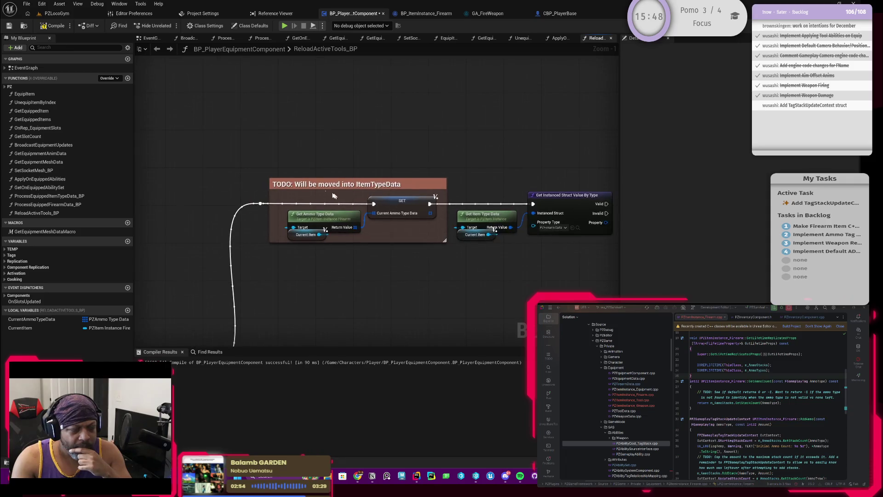
scroll(239, 166, down, 2)
drag(223, 157, 570, 240)
key(c)
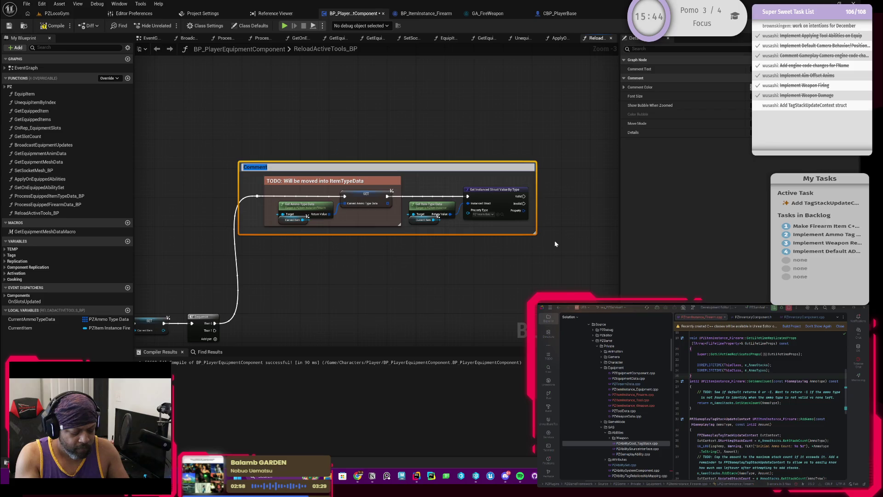
Commit the 'Get Item Reload Data' comment title and switch its colour swatches to BPNodes
text(Get It)
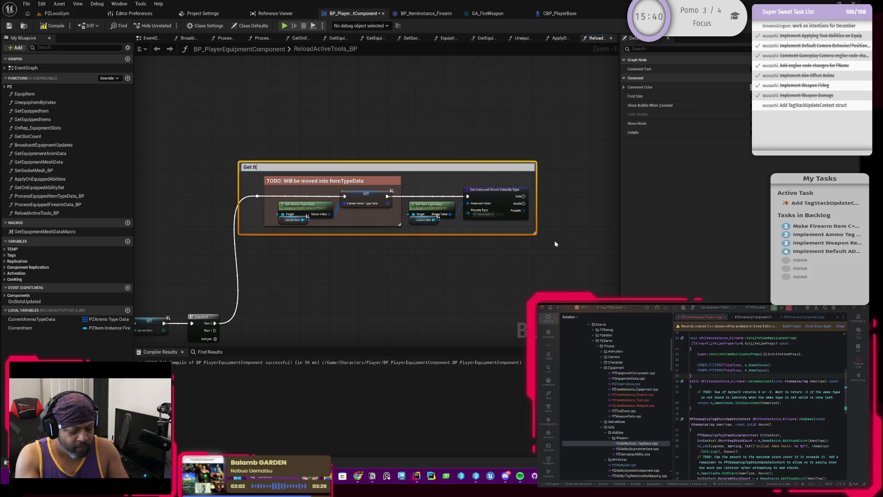
text(ata)
key(Return)
scroll(487, 108, up, 2)
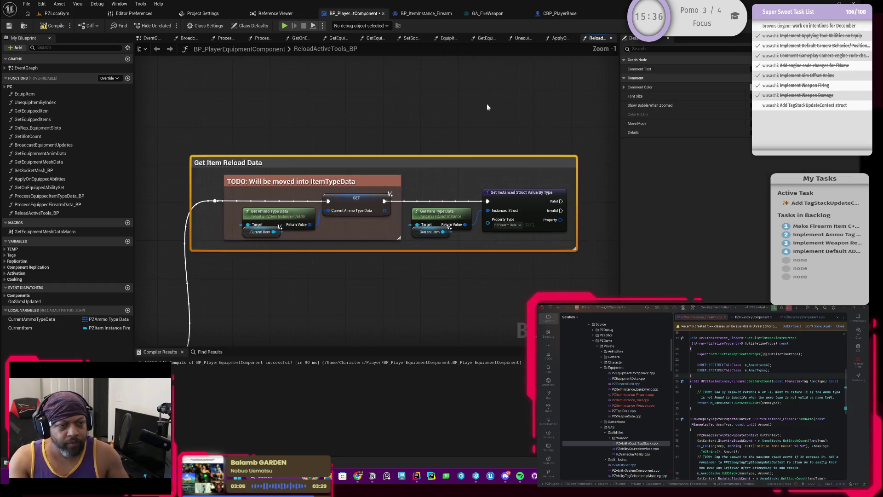
click(755, 87)
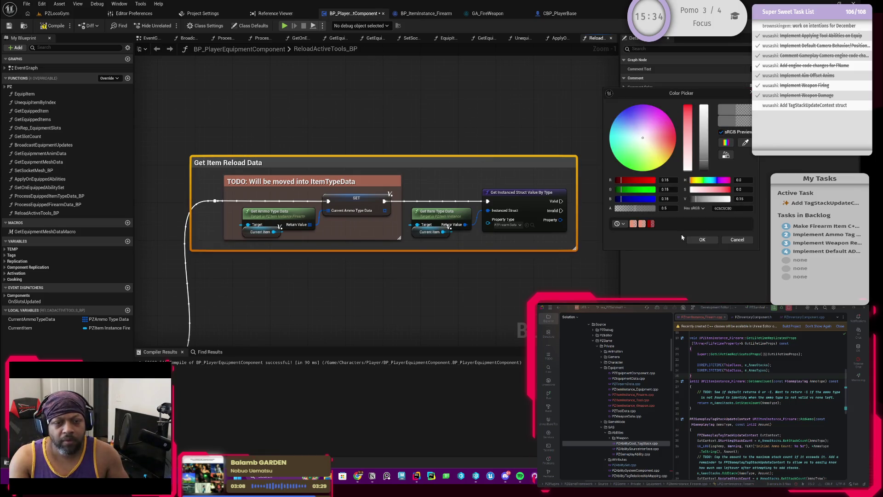
click(622, 224)
click(641, 248)
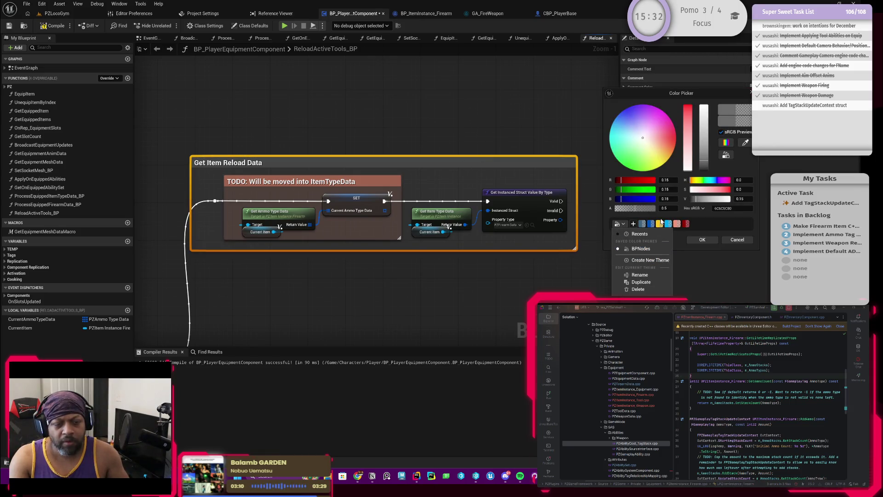
Apply the blue swatch to the comment box and drag a wire from the firearm data output
click(652, 223)
click(703, 239)
click(527, 139)
mouse_move(515, 244)
mouse_down()
mouse_move(487, 259)
mouse_move(450, 239)
mouse_up()
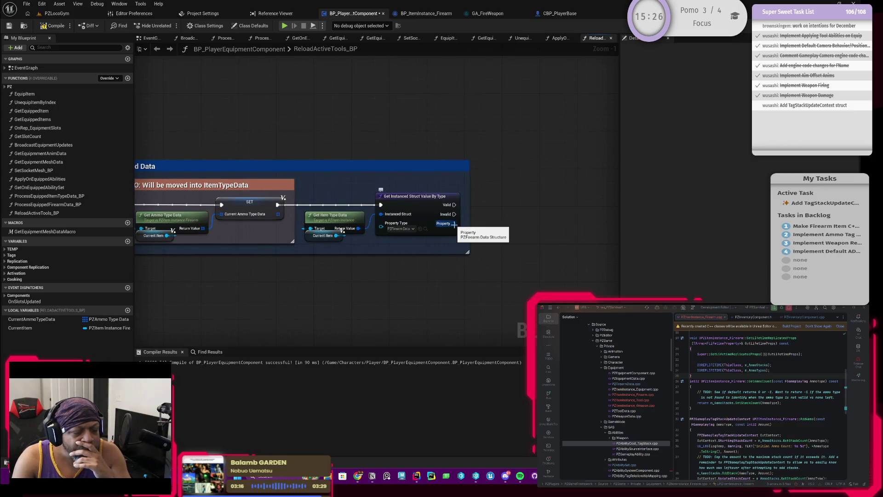
drag(454, 224, 490, 210)
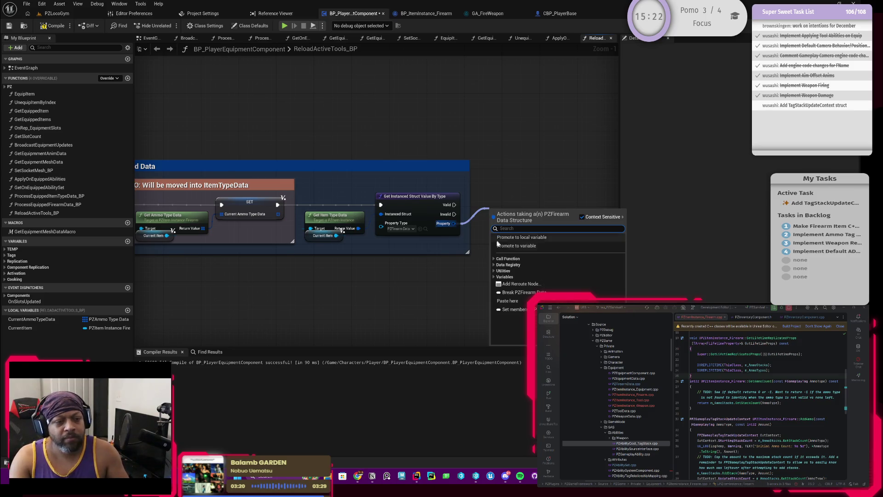
Name the promoted local variable CurrentItemTypeData
mouse_move(369, 276)
mouse_down()
mouse_move(474, 264)
mouse_move(433, 270)
mouse_up()
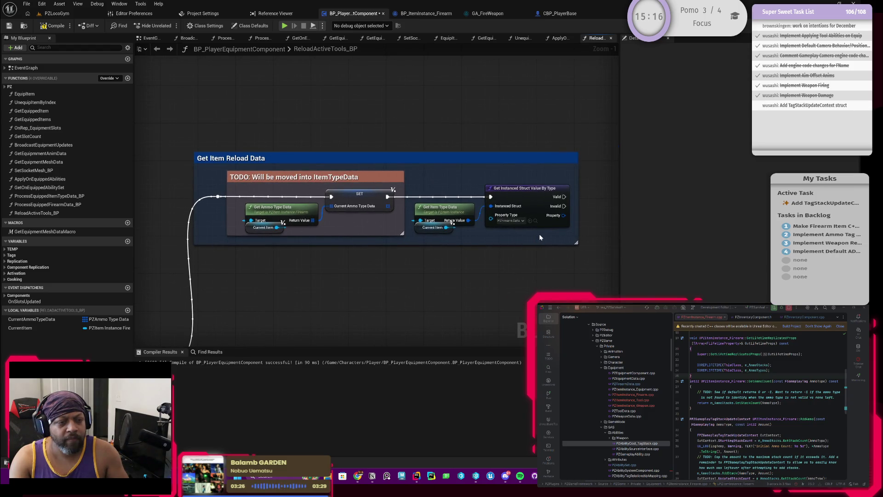
mouse_move(539, 234)
mouse_down()
mouse_move(468, 242)
mouse_move(530, 213)
mouse_up()
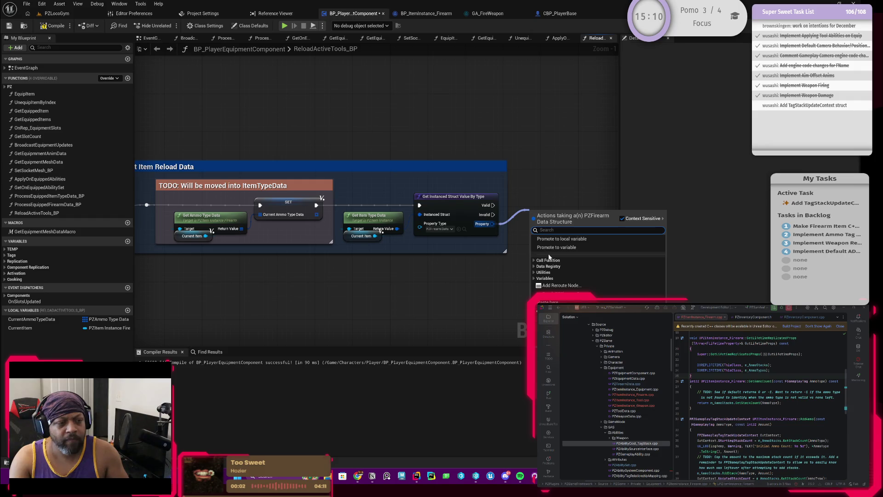
key(Escape)
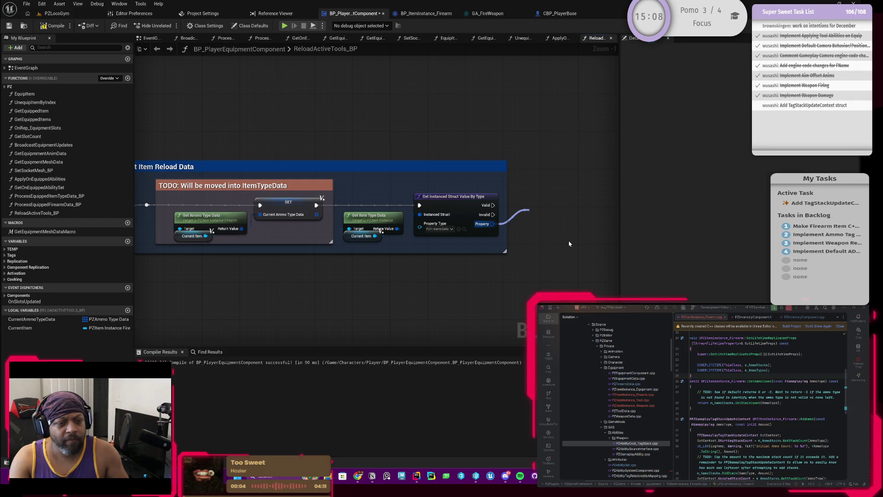
text(CurrentItemTypeData)
key(Return)
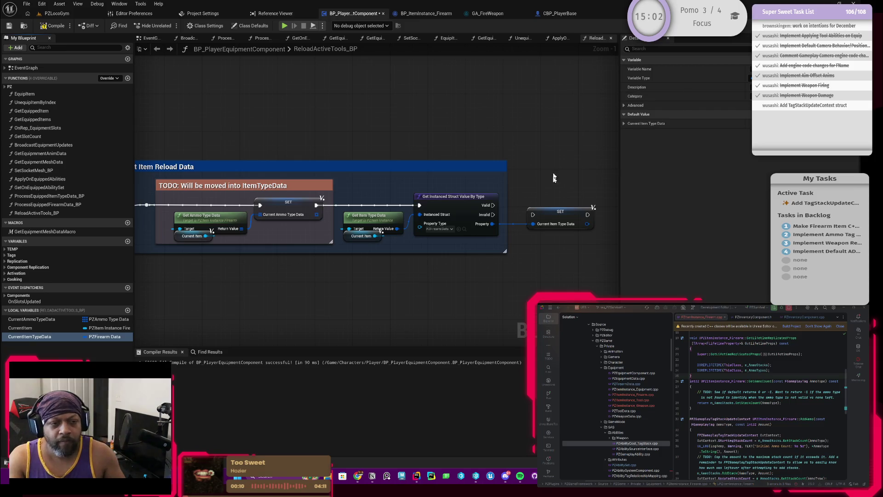
Wire the Valid execution output into the SET CurrentItemTypeData node
scroll(529, 178, up, 1)
mouse_move(437, 221)
mouse_down()
mouse_move(488, 237)
mouse_move(494, 214)
mouse_up()
click(509, 164)
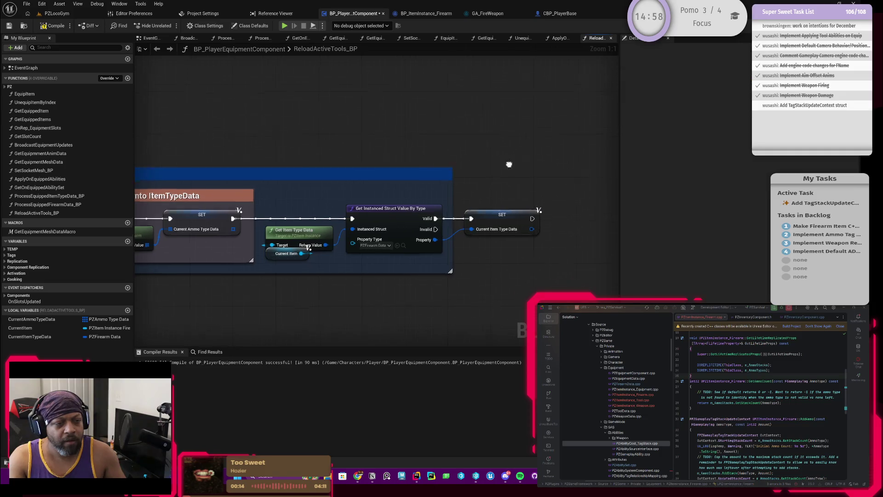
scroll(396, 247, down, 2)
scroll(479, 252, down, 1)
mouse_move(464, 252)
mouse_down()
mouse_move(493, 224)
mouse_move(505, 227)
mouse_move(387, 248)
mouse_up()
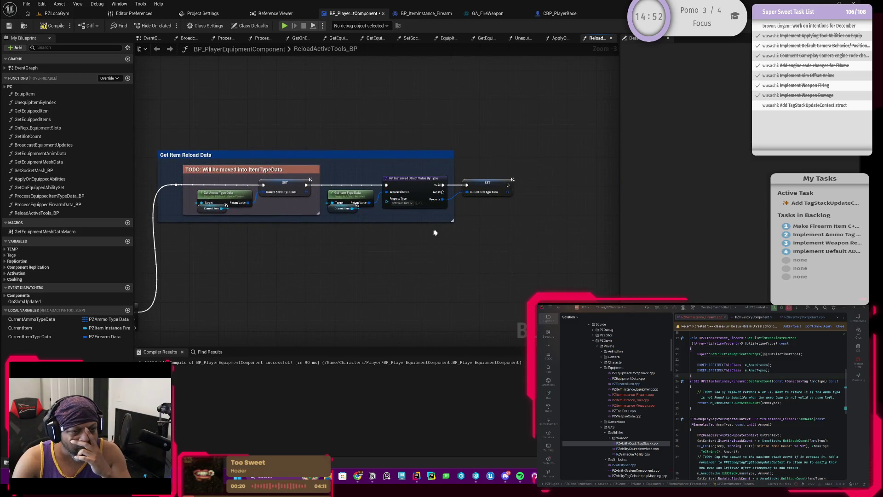
scroll(433, 232, up, 3)
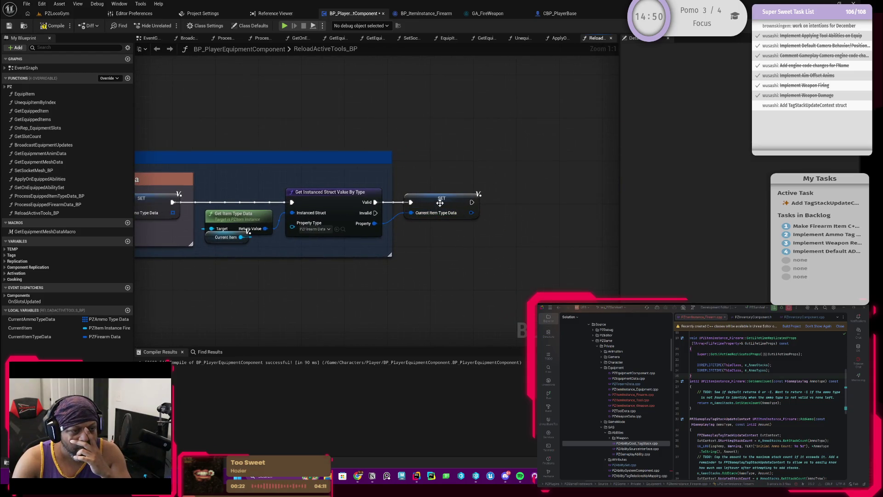
Save the blueprint with the new SET CurrentItemTypeData node in place
click(440, 203)
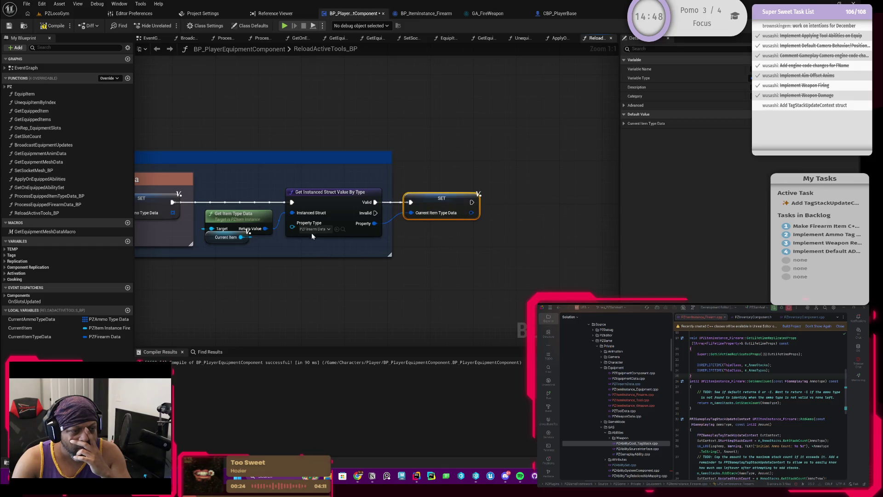
drag(295, 250, 339, 248)
scroll(340, 249, down, 3)
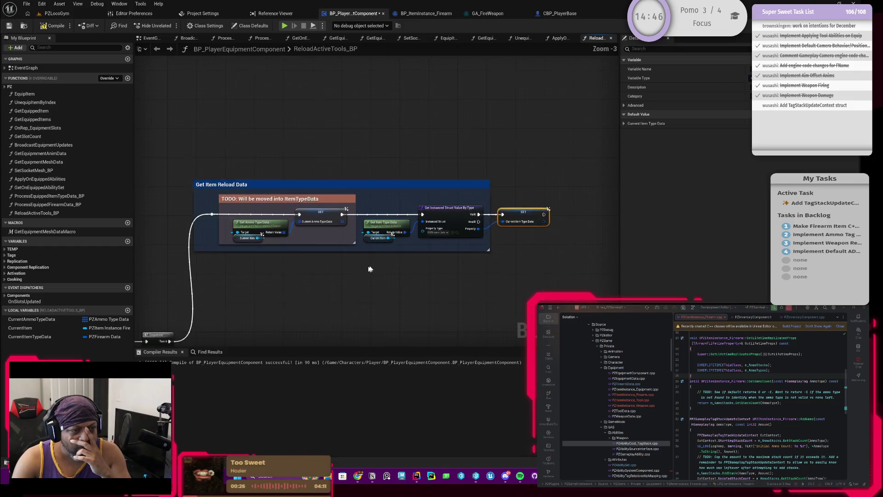
click(9, 25)
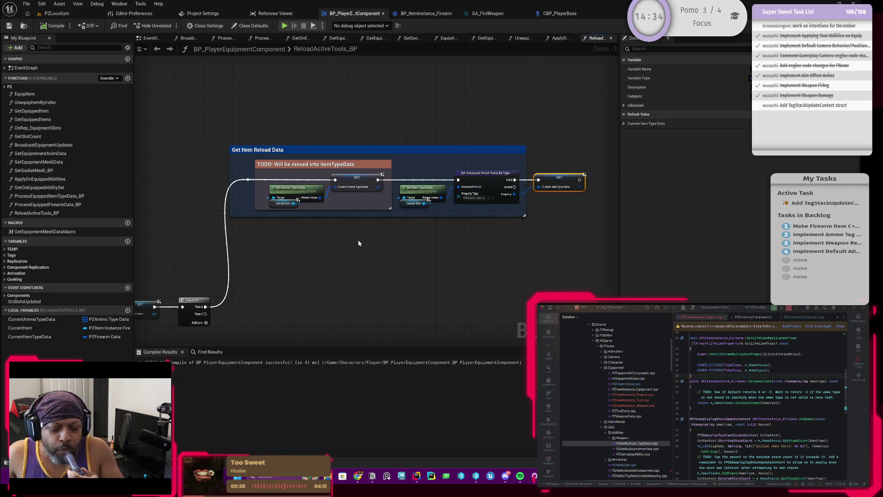
Drag the comment's right edge outward so it surrounds the SET Current Item Type Data node
scroll(414, 230, up, 3)
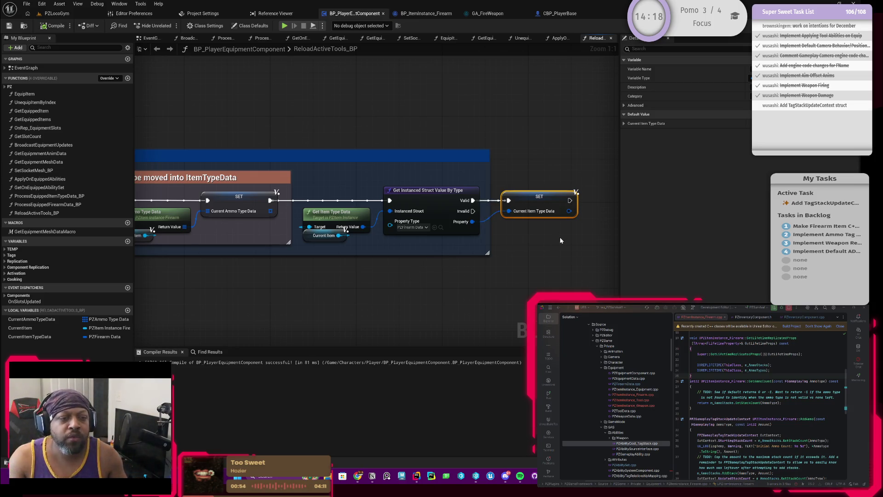
drag(560, 236, 471, 240)
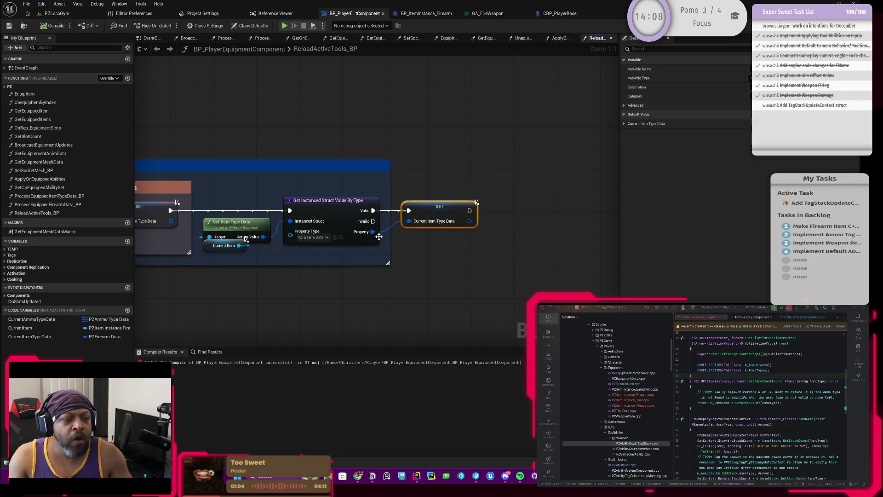
drag(390, 243, 483, 244)
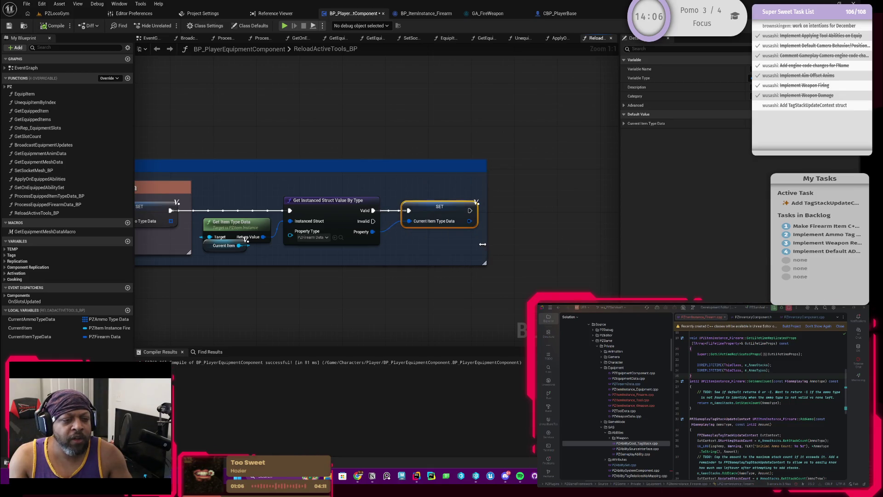
scroll(419, 229, down, 2)
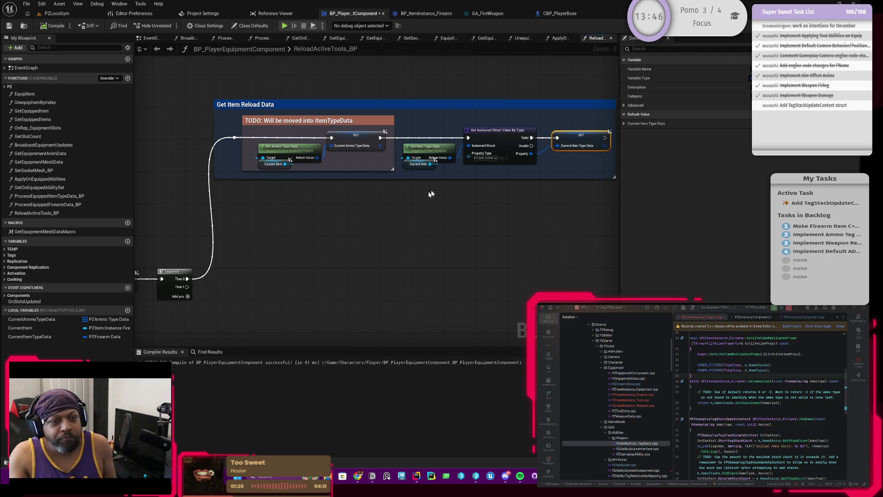
drag(396, 216, 408, 231)
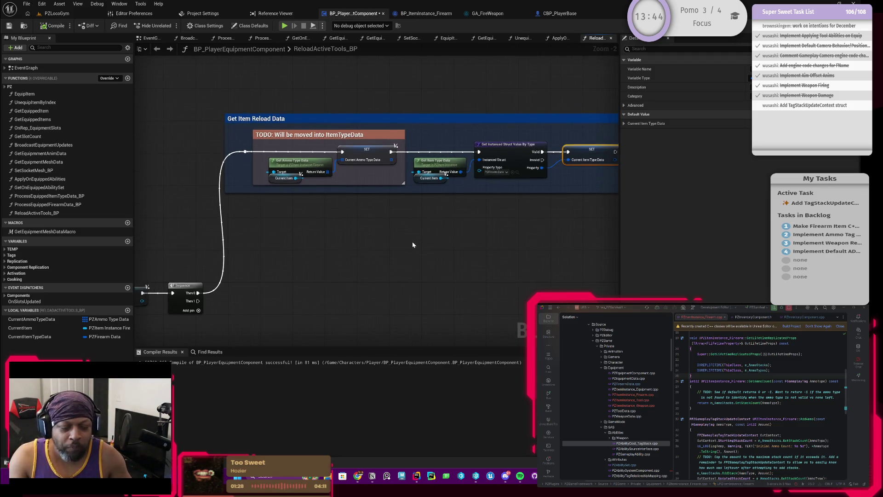
scroll(413, 245, up, 2)
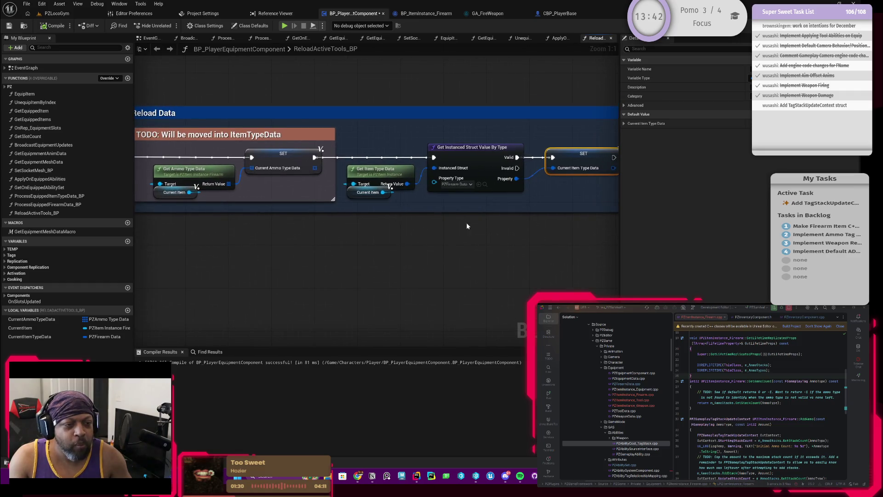
drag(467, 226, 357, 236)
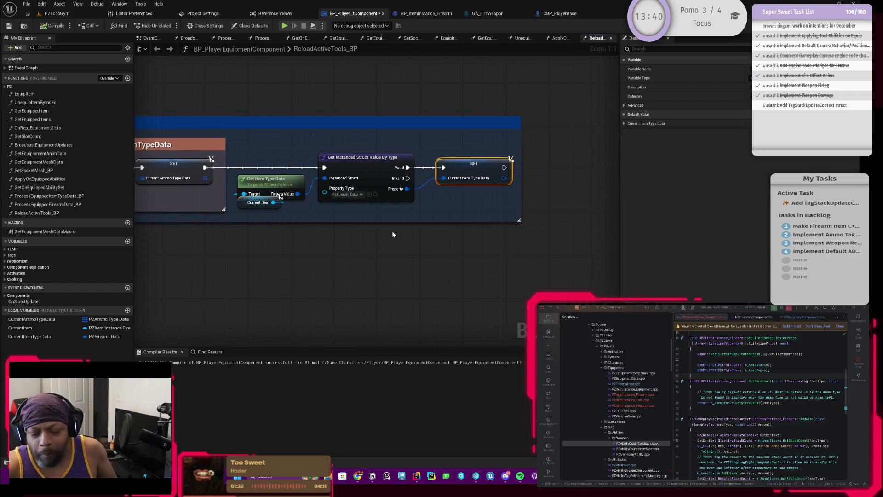
Marquee-select the Is Valid, AND and reroute nodes and shift them slightly right
drag(402, 219, 491, 227)
mouse_move(367, 235)
mouse_down()
mouse_move(390, 235)
mouse_move(364, 235)
mouse_up()
scroll(399, 229, down, 2)
scroll(358, 214, down, 3)
drag(357, 206, 379, 190)
scroll(379, 190, up, 2)
scroll(272, 205, up, 1)
mouse_move(240, 202)
mouse_down()
mouse_move(403, 175)
mouse_move(453, 177)
mouse_up()
drag(356, 164, 374, 165)
click(374, 152)
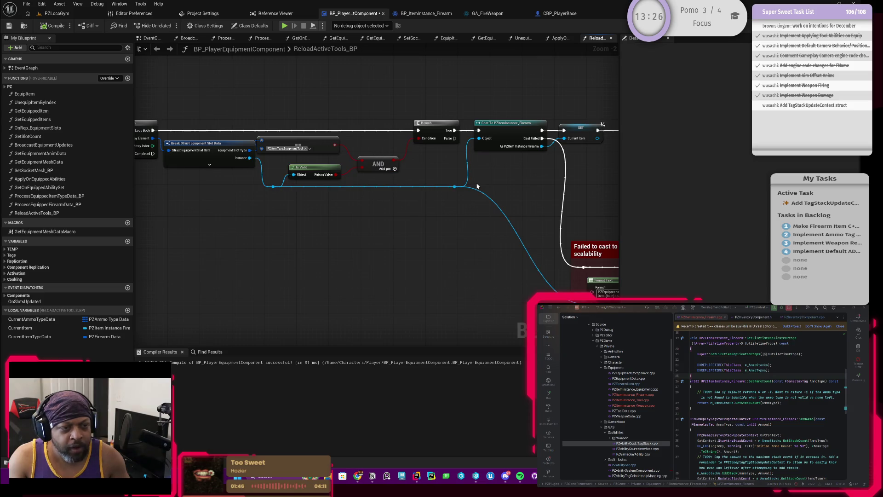
Check the SET Current Item node and comment, then save BP_PlayerEquipmentComponent
scroll(376, 228, up, 2)
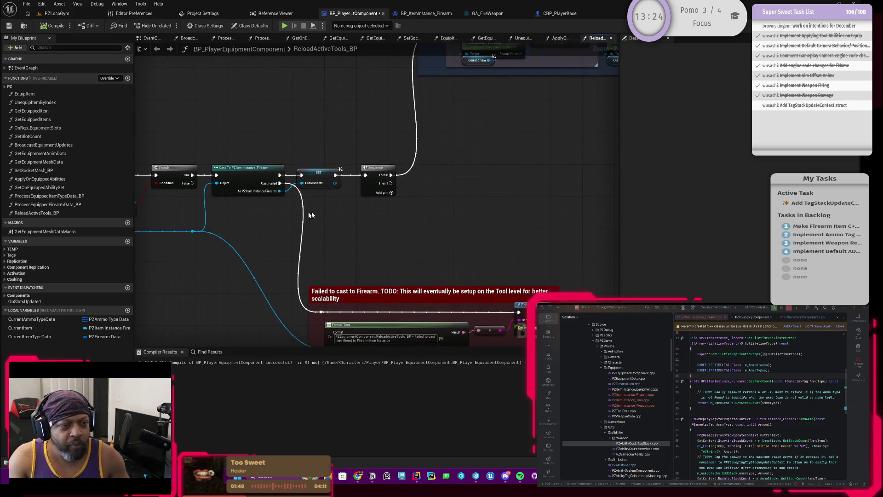
click(326, 173)
click(330, 194)
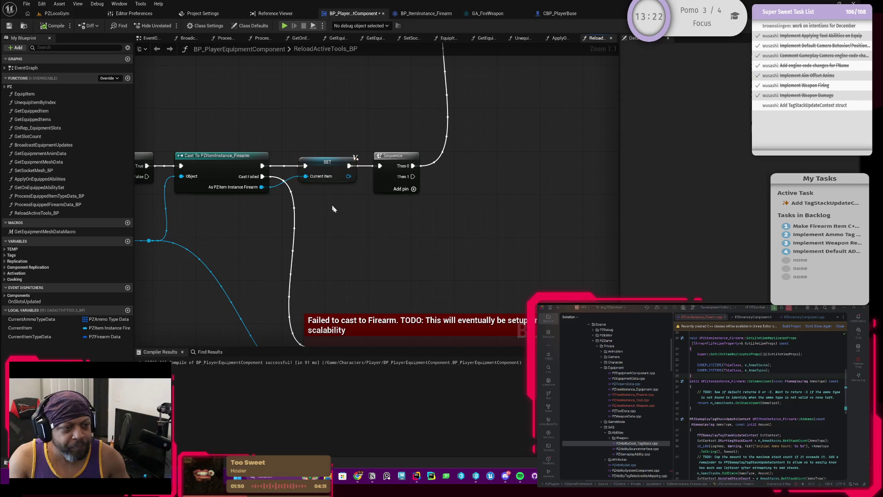
scroll(484, 176, down, 3)
mouse_move(484, 176)
mouse_down()
mouse_move(340, 230)
mouse_move(395, 223)
mouse_move(341, 236)
mouse_move(354, 236)
mouse_up()
click(265, 150)
mouse_move(260, 269)
mouse_down()
mouse_move(310, 228)
mouse_move(330, 173)
mouse_up()
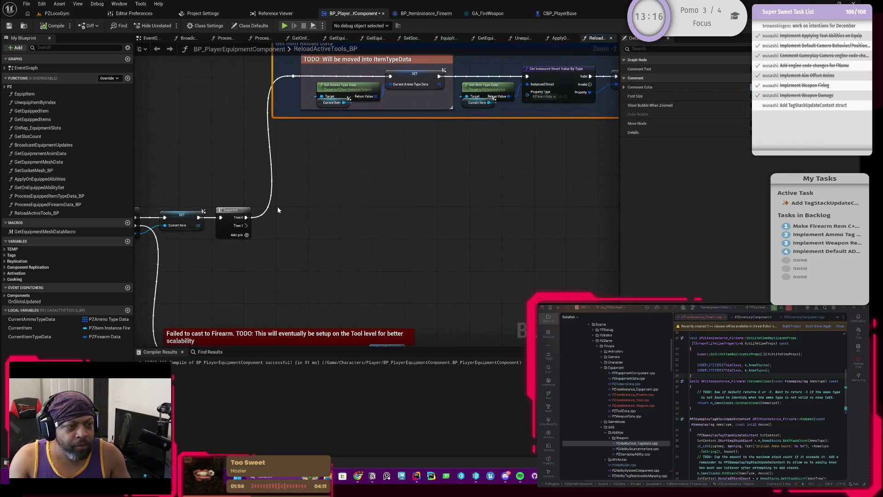
mouse_move(249, 230)
mouse_down()
mouse_move(252, 243)
mouse_move(354, 233)
mouse_move(351, 187)
mouse_move(330, 225)
mouse_up()
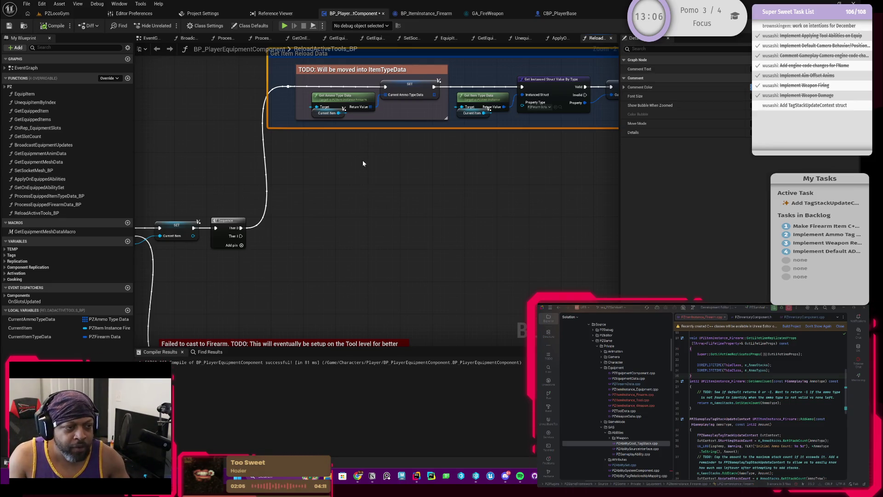
drag(302, 189, 345, 181)
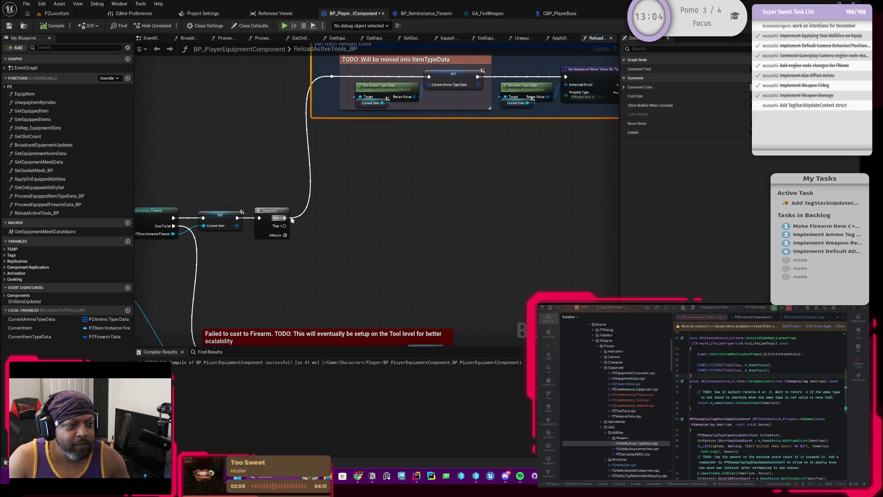
mouse_move(251, 186)
mouse_down()
mouse_move(291, 187)
mouse_move(260, 216)
mouse_up()
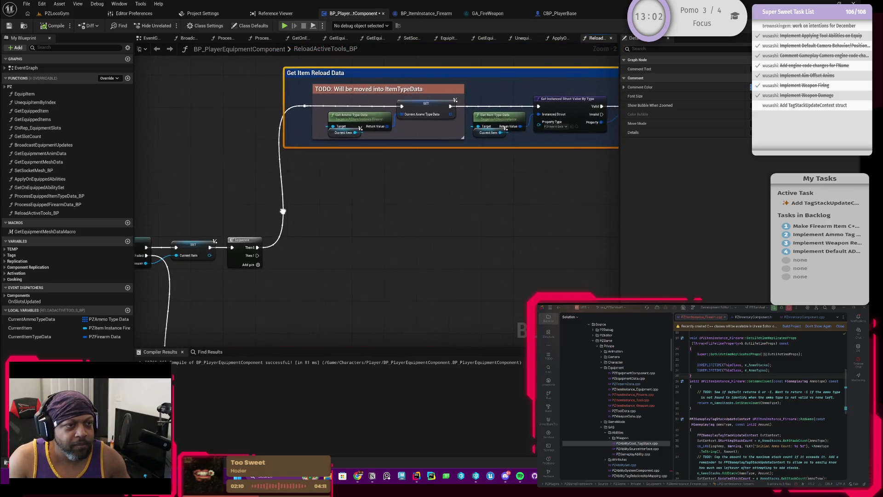
click(12, 28)
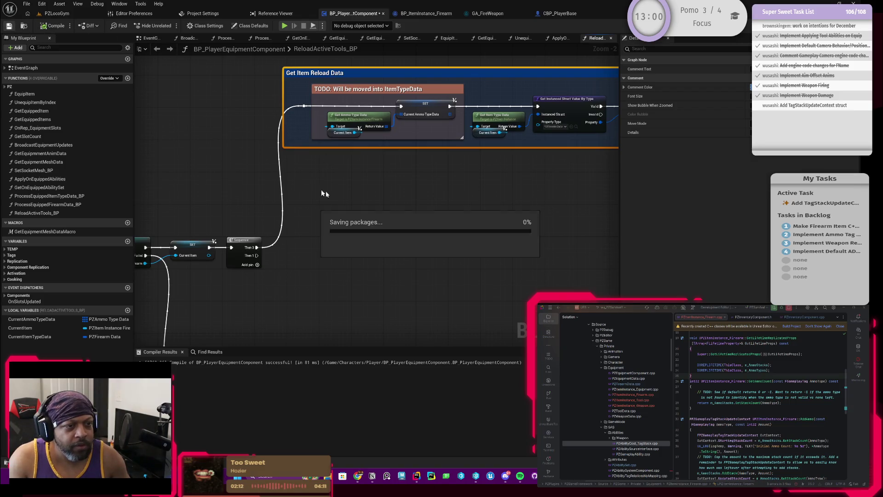
drag(420, 181, 315, 199)
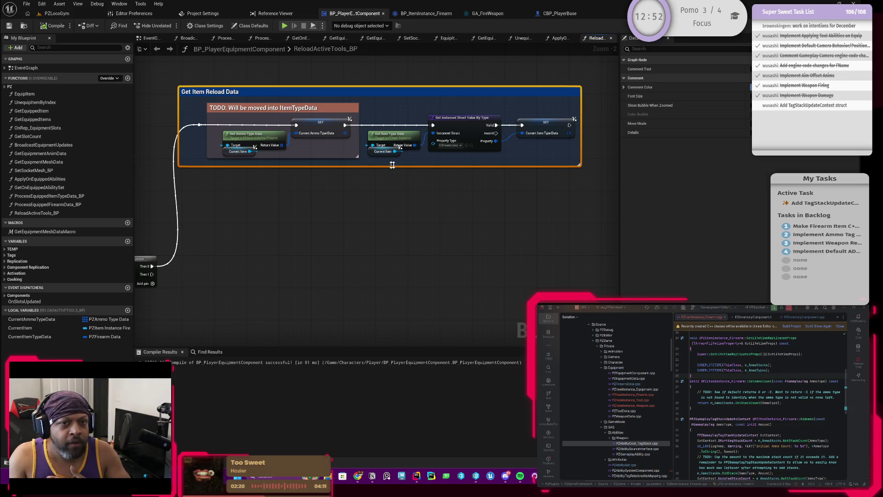
mouse_move(330, 174)
mouse_down()
mouse_move(361, 165)
mouse_move(327, 174)
mouse_move(369, 211)
mouse_move(424, 211)
mouse_move(296, 222)
mouse_move(380, 219)
mouse_move(353, 221)
mouse_move(343, 237)
mouse_up()
mouse_move(477, 215)
mouse_down()
mouse_move(322, 248)
mouse_move(463, 211)
mouse_move(368, 222)
mouse_move(298, 216)
mouse_move(303, 209)
mouse_up()
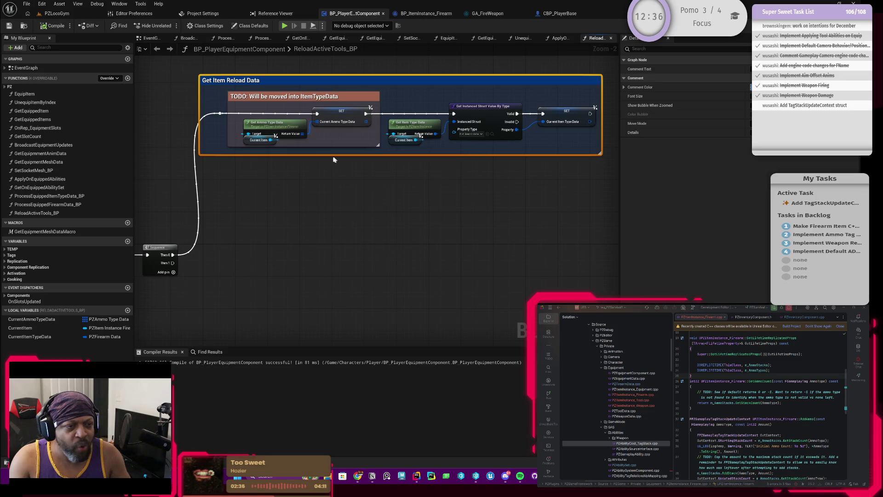
drag(317, 159, 338, 157)
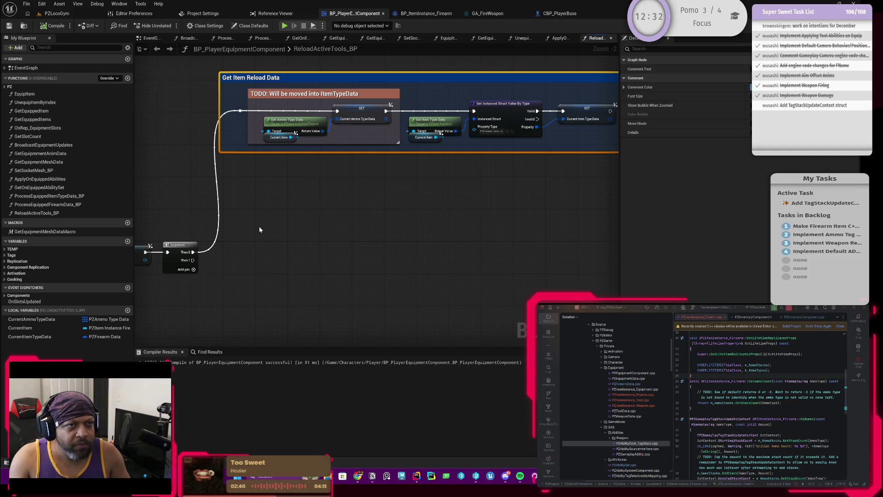
mouse_move(266, 235)
mouse_down()
mouse_move(287, 227)
mouse_move(247, 243)
mouse_up()
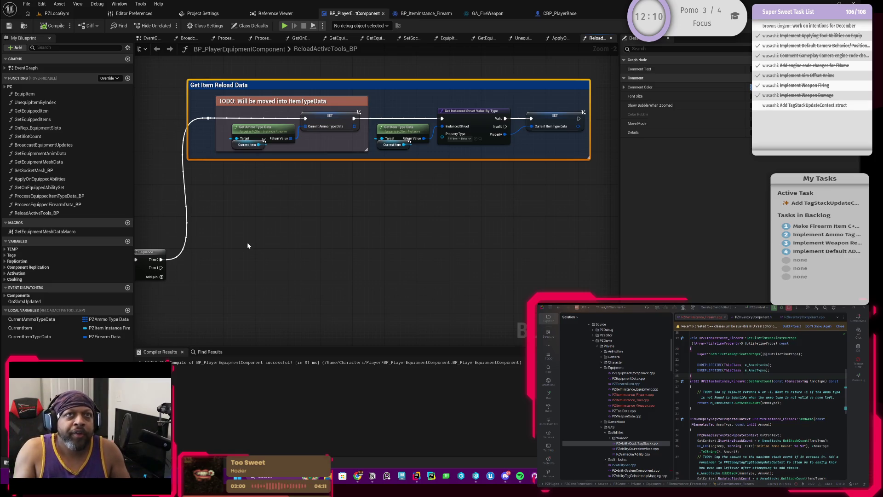
drag(277, 233, 306, 234)
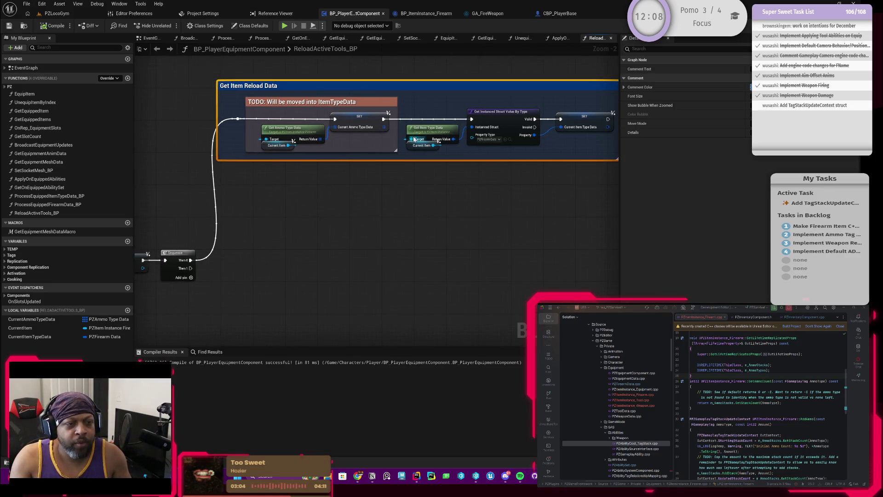
Add a For Each Loop wired to the Sequence's second output
click(300, 136)
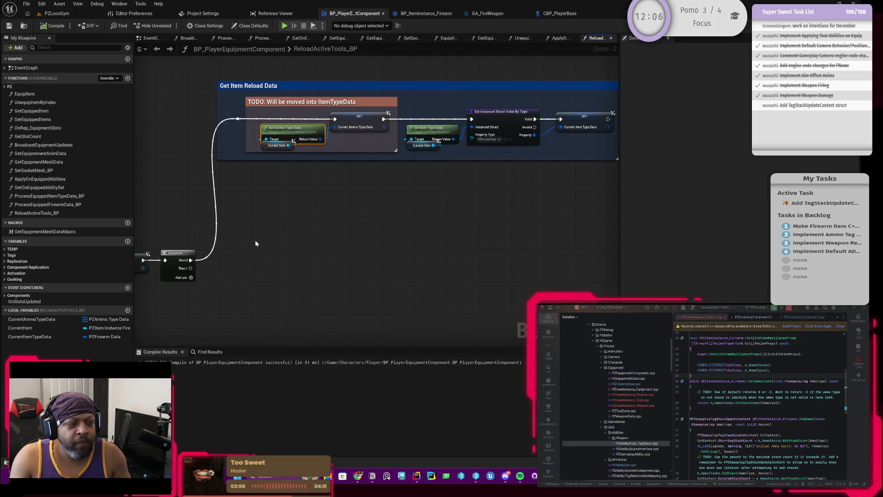
drag(255, 239, 265, 223)
drag(201, 252, 261, 253)
text(for)
click(297, 281)
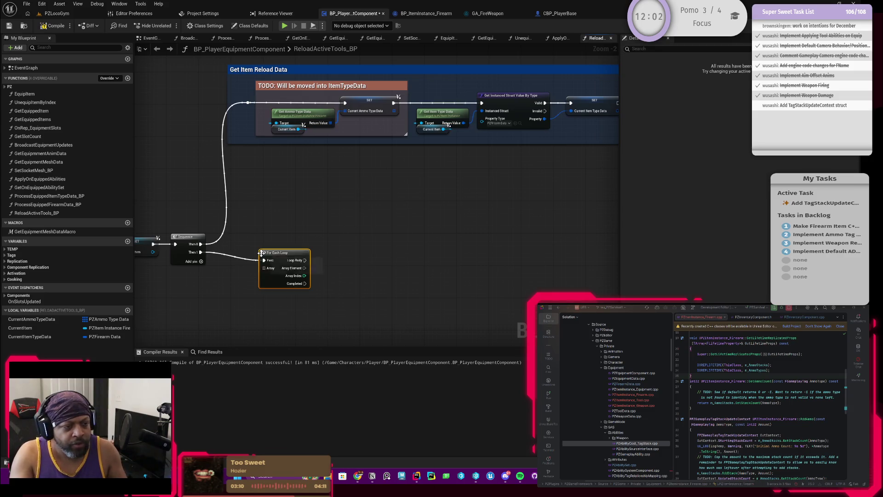
Feed a Current Ammo Type Data getter into the loop's Array input
drag(276, 260, 236, 280)
text(current ammo)
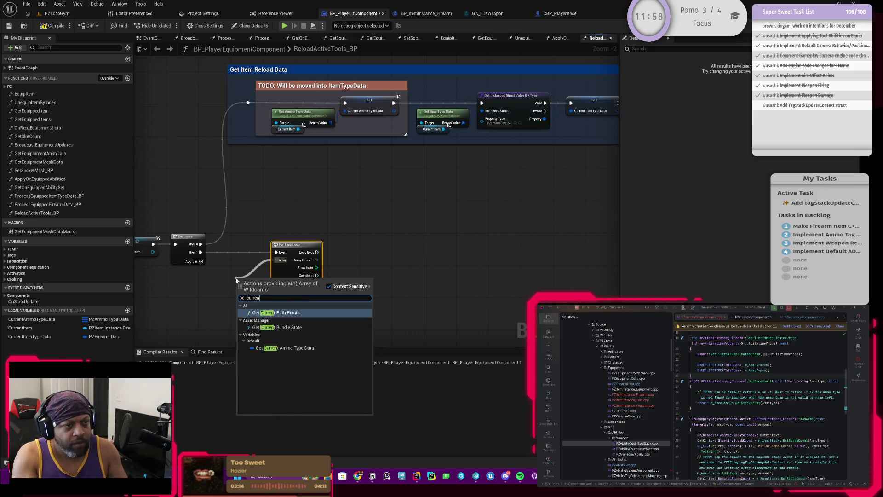
key(Return)
drag(241, 285, 225, 265)
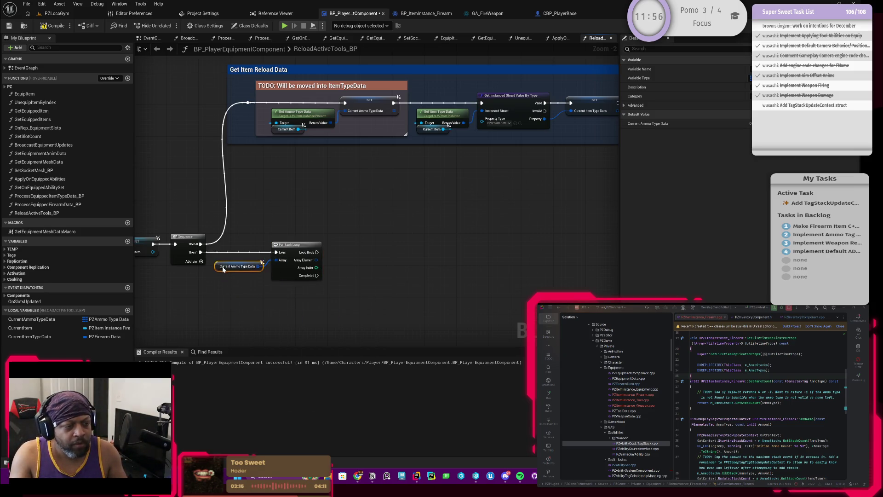
Split the loop's Array Element into Ammo Type and Max Stack Count
scroll(334, 265, up, 1)
right_click(312, 260)
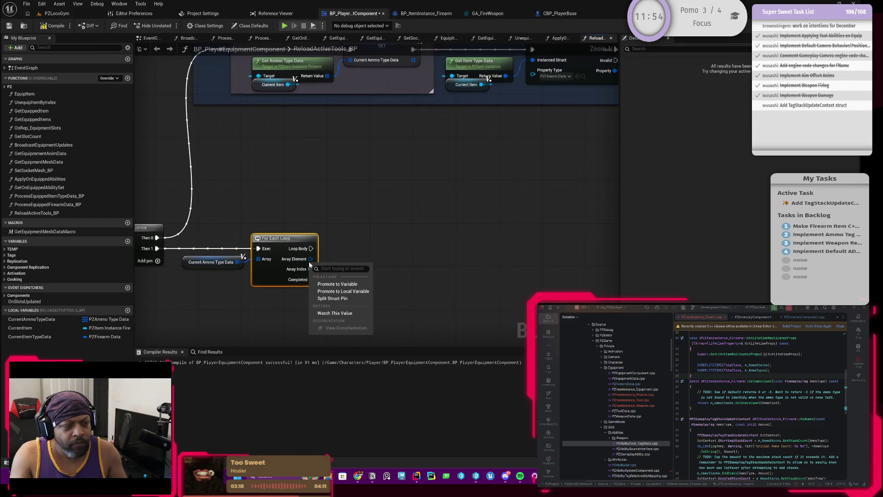
click(334, 300)
drag(334, 300, 301, 277)
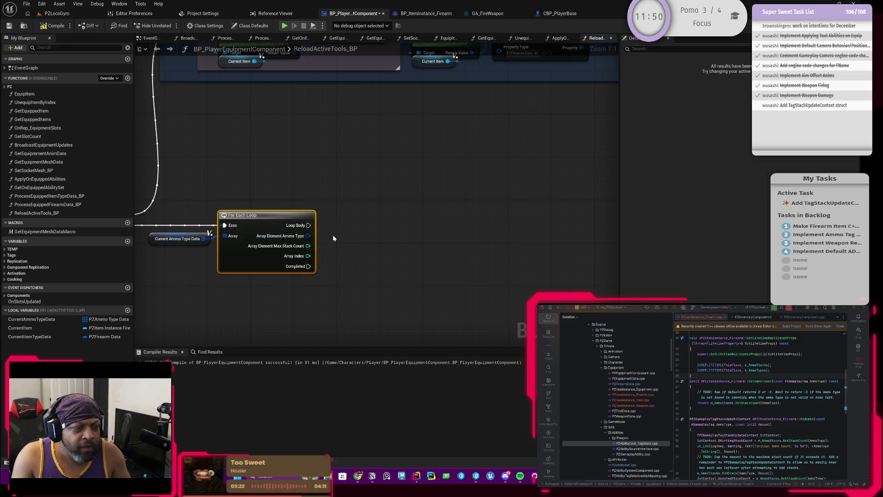
drag(319, 248, 364, 257)
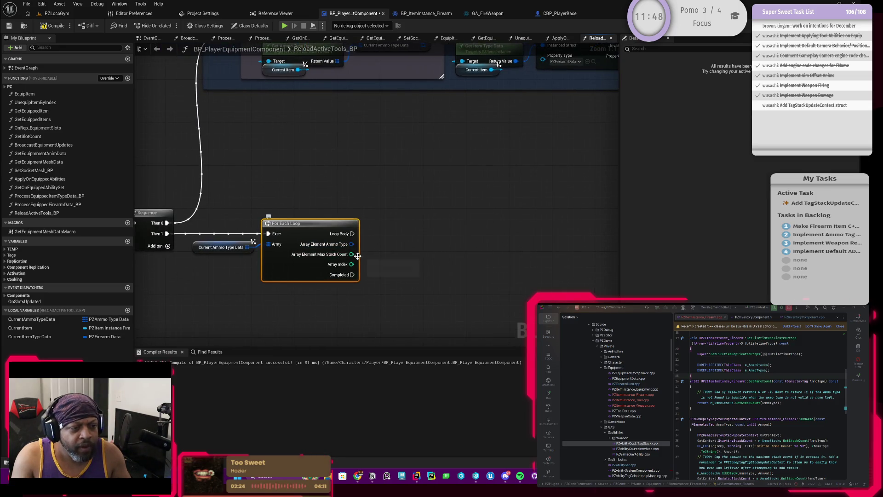
scroll(404, 241, down, 1)
mouse_move(434, 192)
mouse_down()
mouse_move(351, 241)
mouse_move(309, 248)
mouse_move(423, 209)
mouse_up()
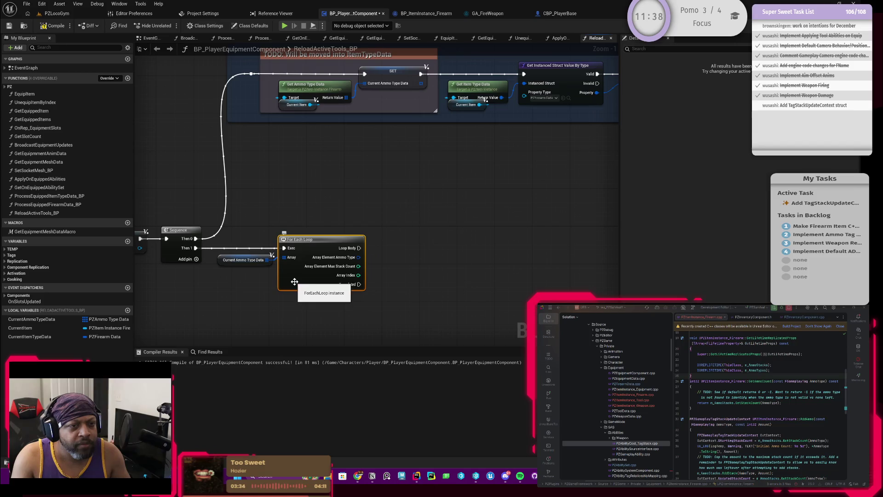
drag(410, 258, 324, 272)
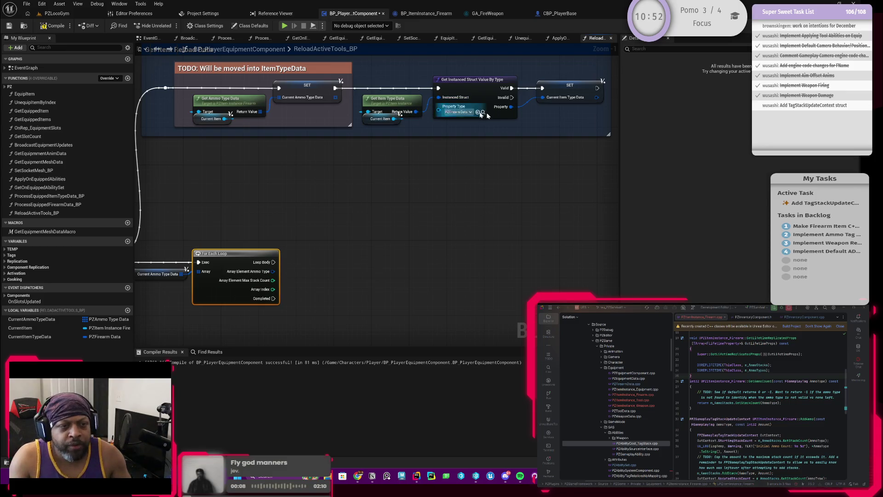
click(570, 91)
click(630, 125)
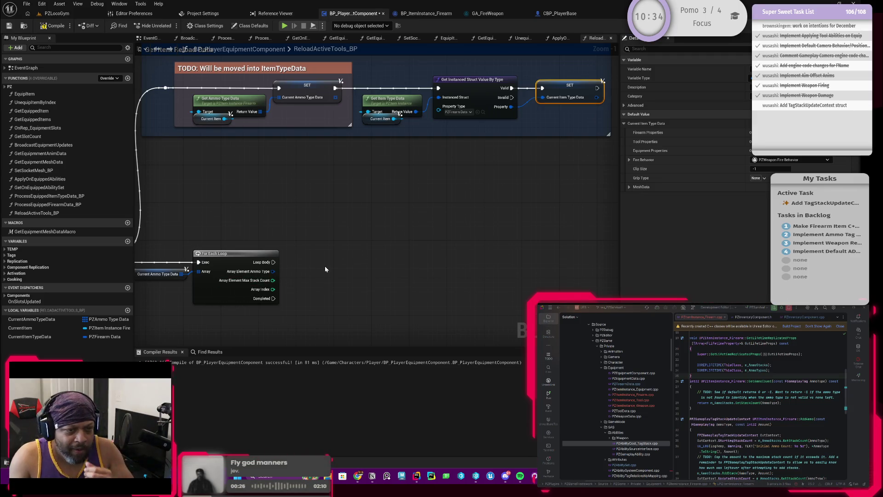
mouse_move(386, 225)
mouse_down()
mouse_move(447, 222)
mouse_move(362, 249)
mouse_move(335, 243)
mouse_up()
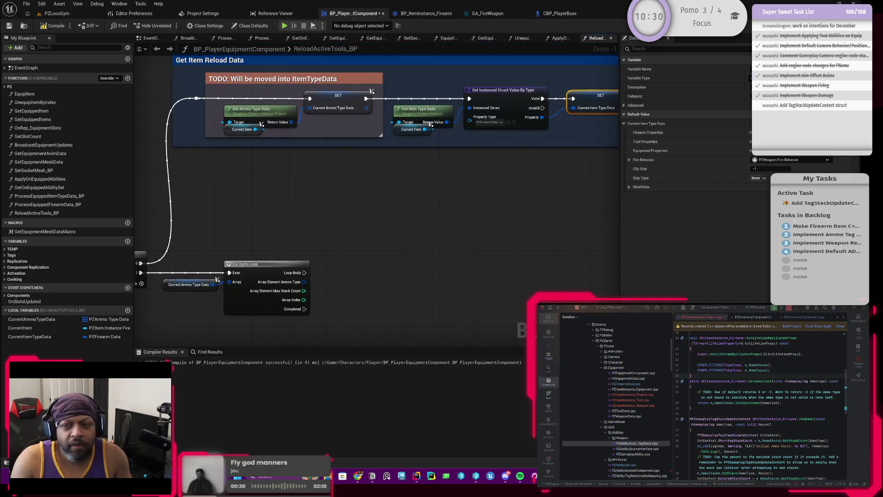
scroll(616, 401, down, 3)
scroll(617, 401, down, 5)
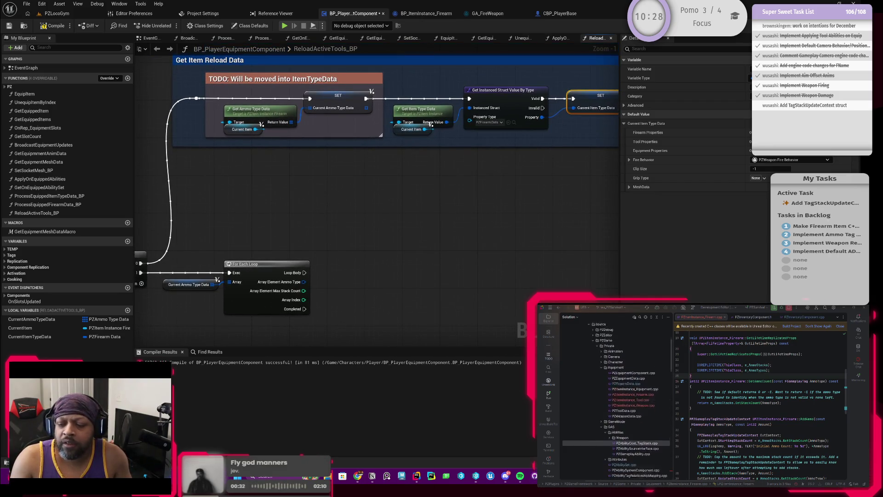
click(247, 308)
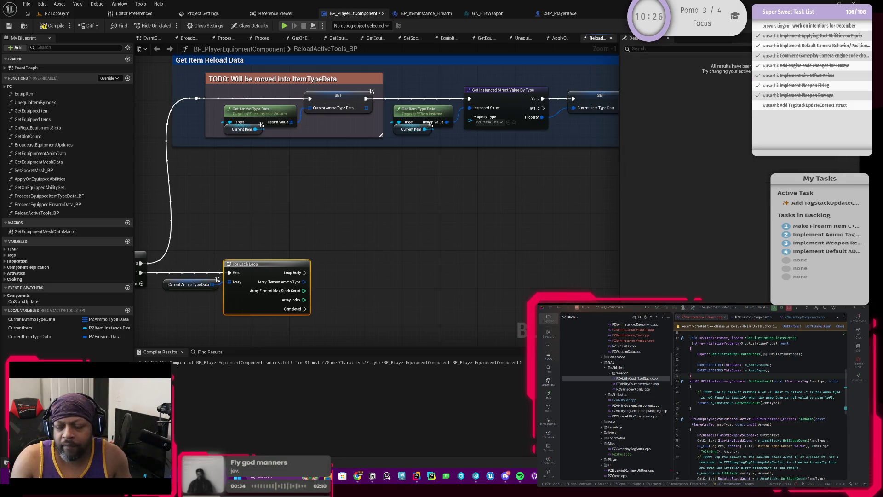
scroll(617, 400, up, 10)
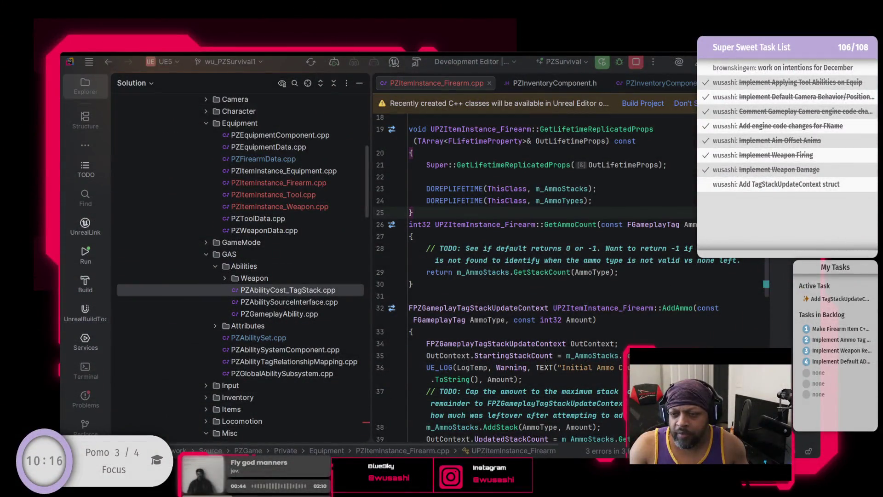
click(266, 194)
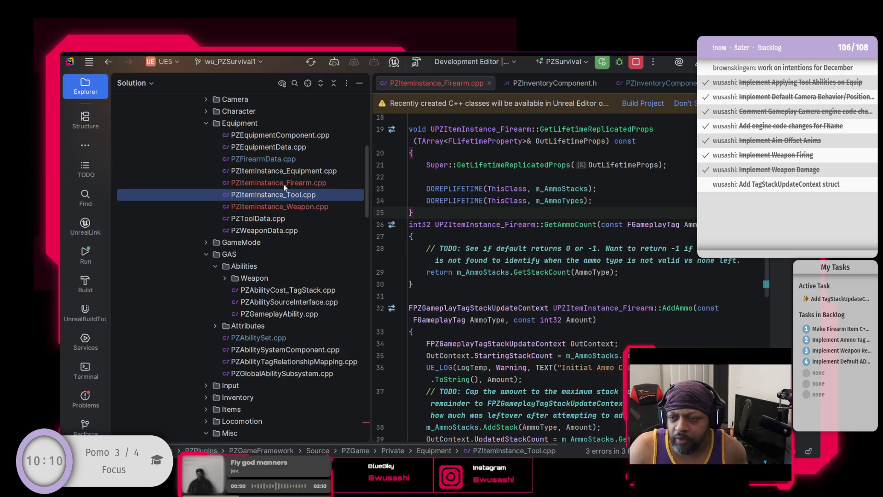
In the PZItemInstance_Firearm header, delete the m_AmmoTypes property and its TODO comment
double_click(283, 183)
key(ctrl+alt+Home)
scroll(564, 236, down, 8)
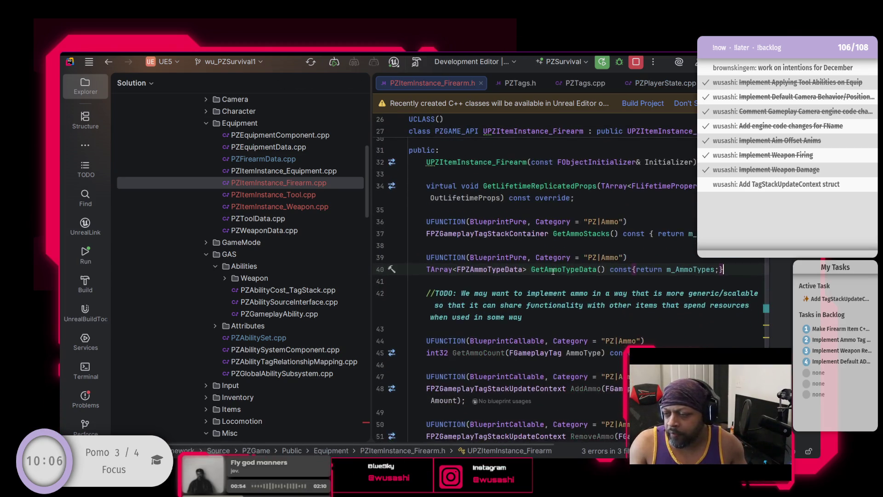
scroll(502, 295, down, 1)
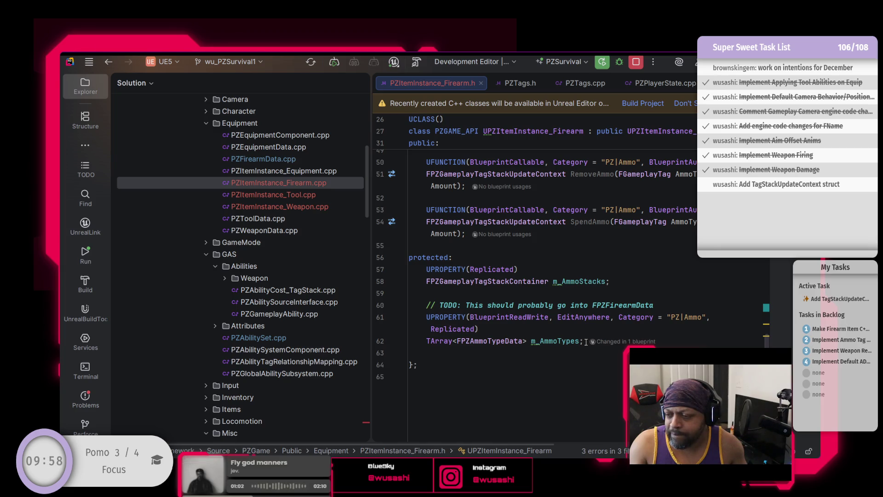
mouse_move(584, 341)
mouse_down()
mouse_move(428, 314)
mouse_move(428, 304)
mouse_up()
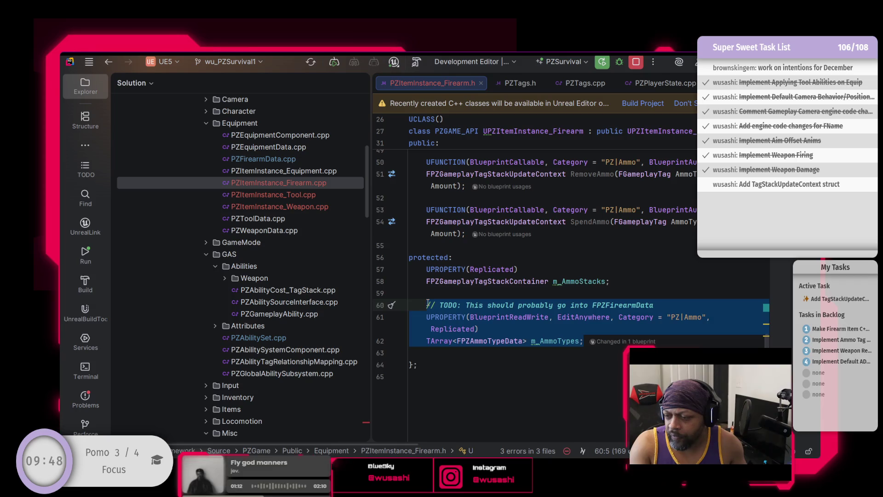
key(BackSpace)
key(BackSpace)
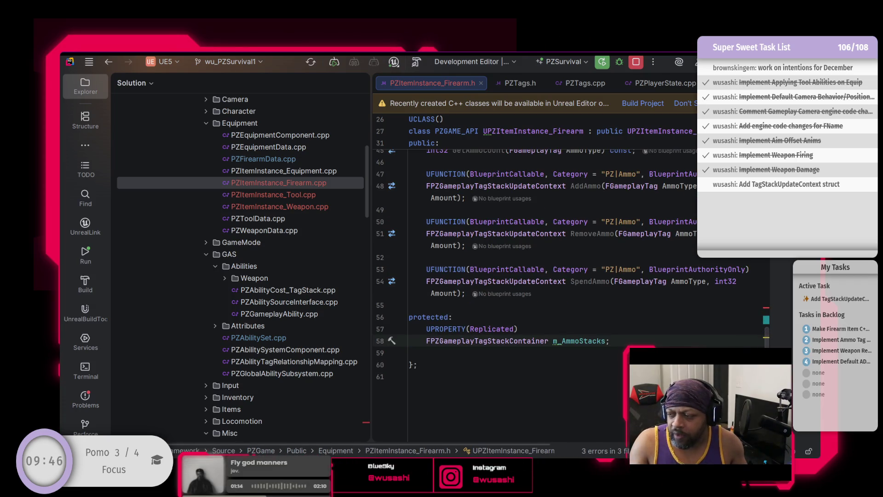
Check GetAmmoTypeData, which still returns m_AmmoTypes, then open PZFirearmData.cpp
scroll(440, 297, up, 5)
scroll(440, 297, up, 3)
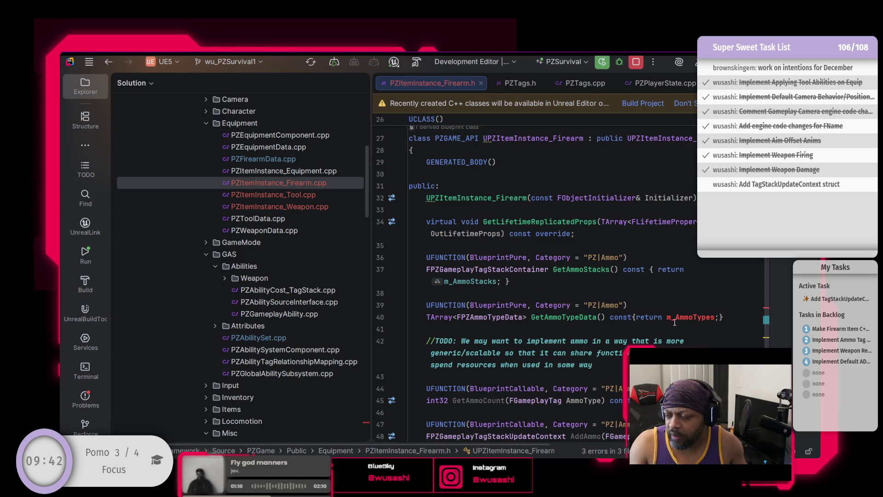
click(689, 318)
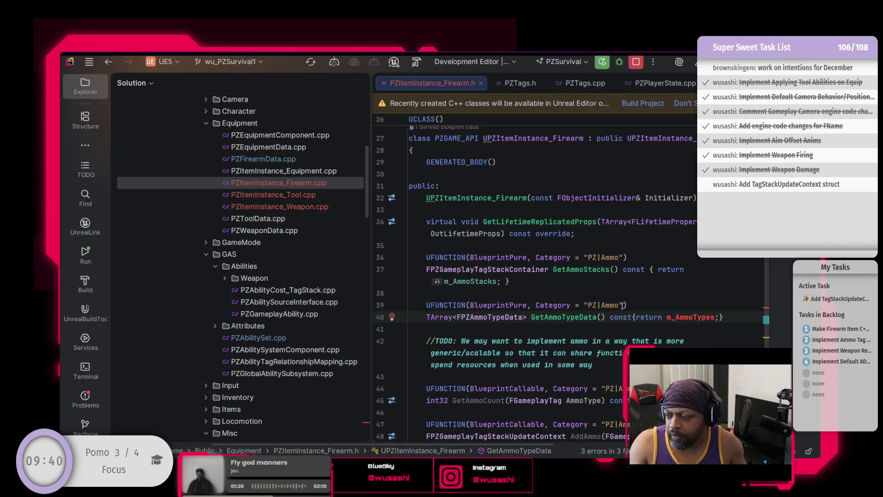
scroll(623, 305, up, 1)
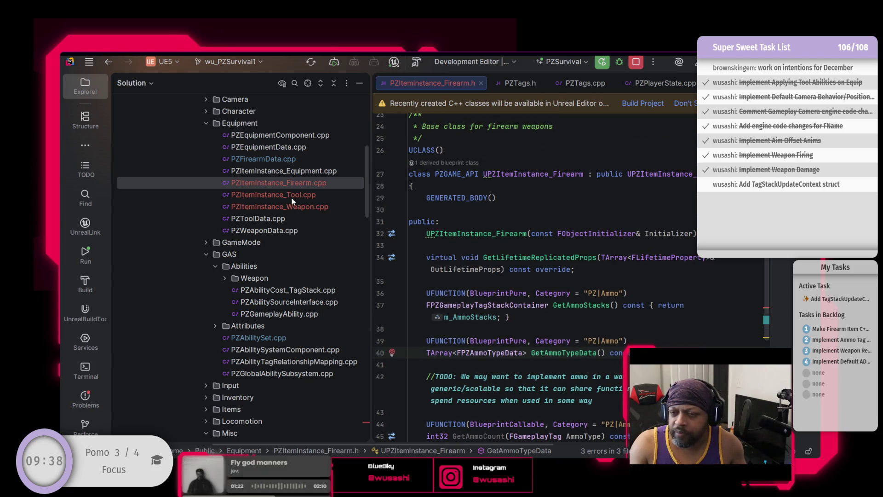
double_click(264, 159)
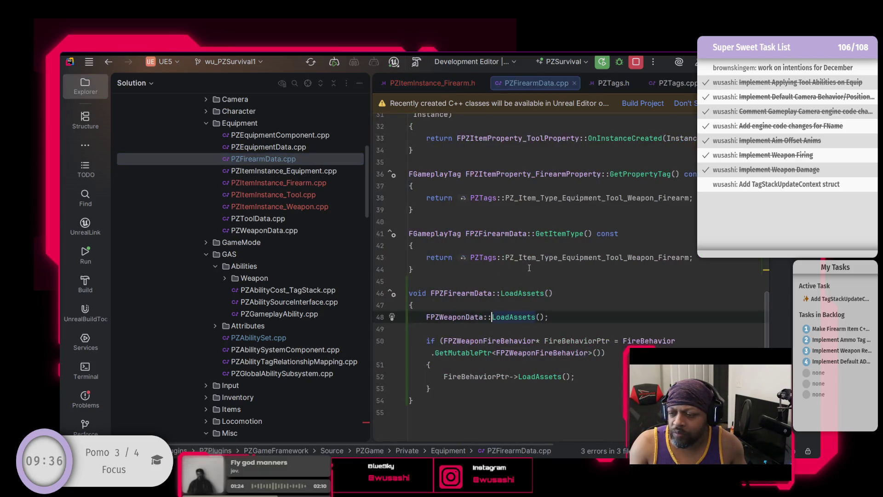
Open PZFirearmData.h and place the caret at the end of FPZFirearmData's ClipSize declaration
ctrl+click(529, 268)
scroll(529, 268, down, 5)
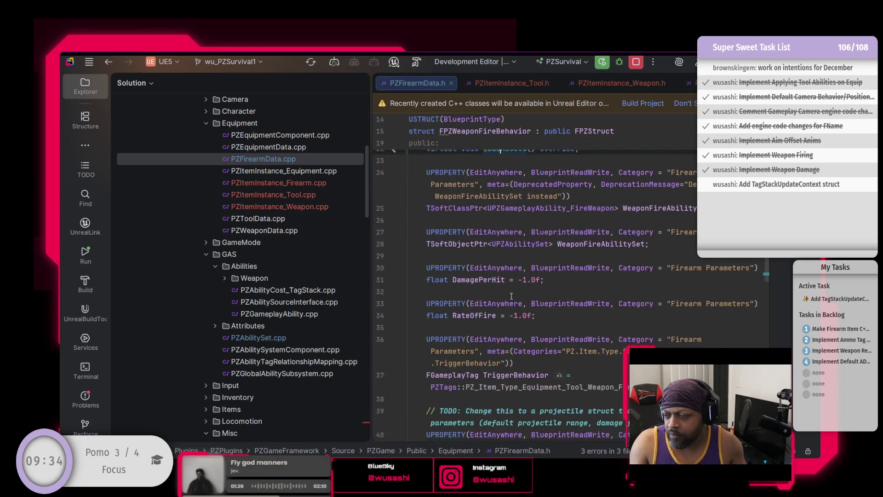
scroll(509, 300, up, 3)
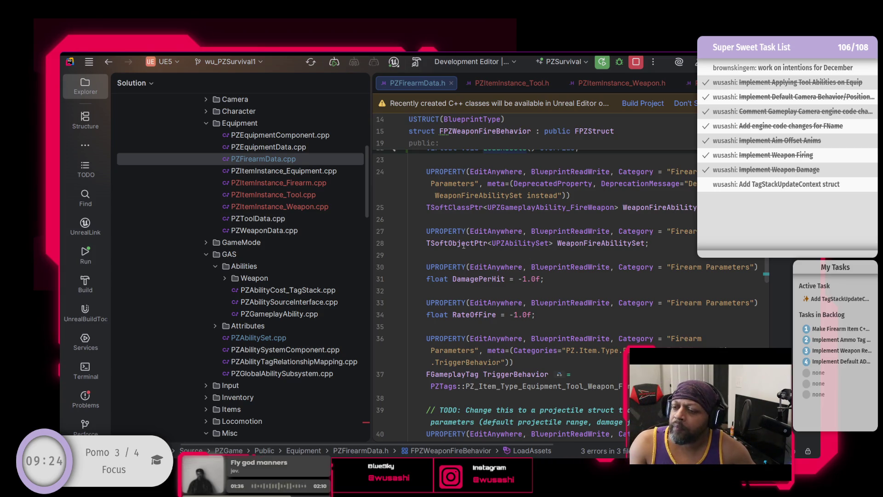
scroll(516, 246, up, 1)
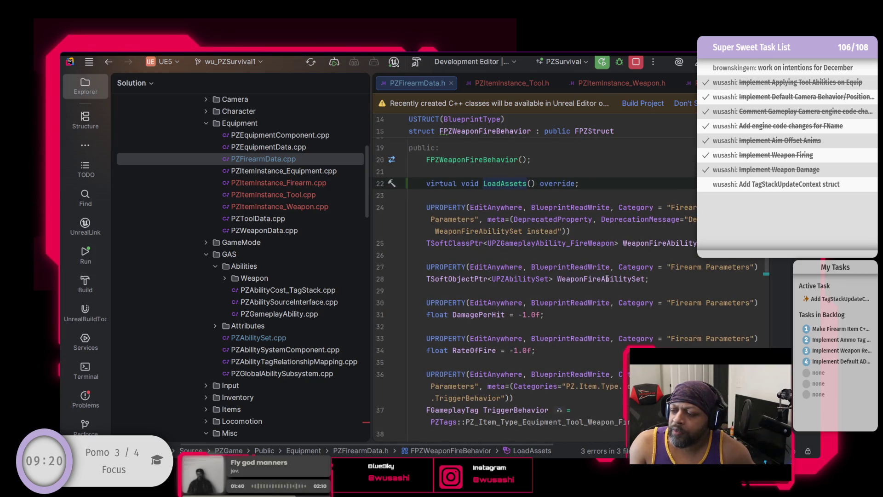
scroll(443, 290, down, 3)
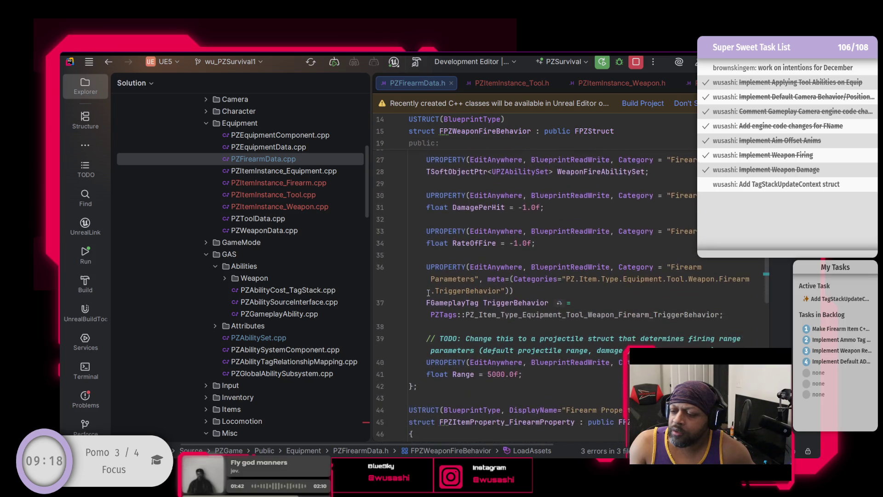
scroll(428, 322, down, 1)
scroll(426, 325, up, 3)
scroll(446, 311, up, 1)
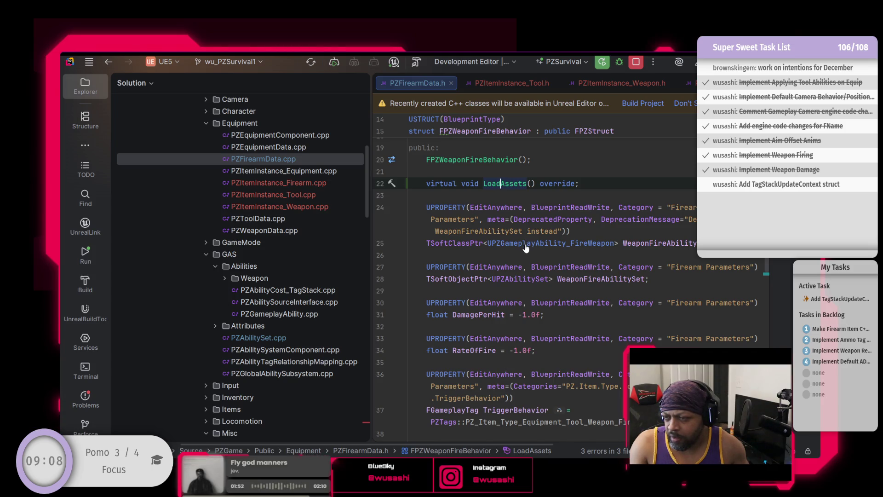
scroll(480, 275, down, 4)
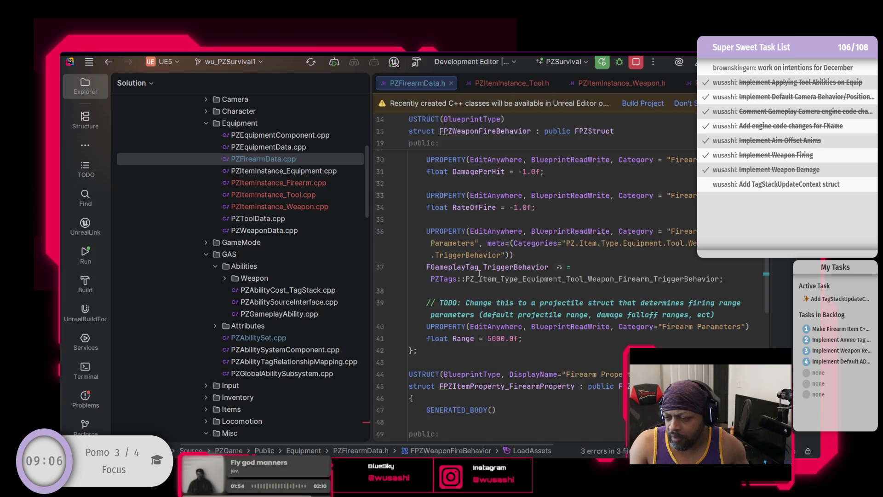
scroll(479, 275, up, 3)
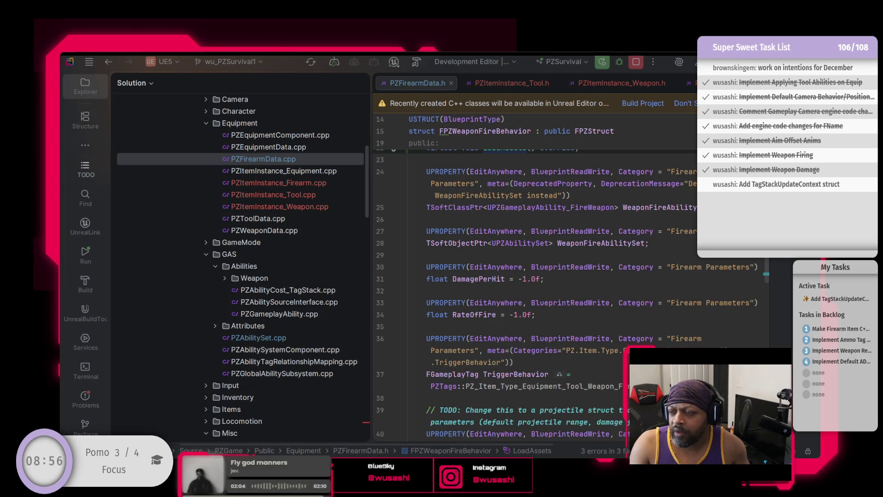
scroll(533, 276, up, 4)
scroll(534, 276, down, 9)
scroll(533, 276, down, 8)
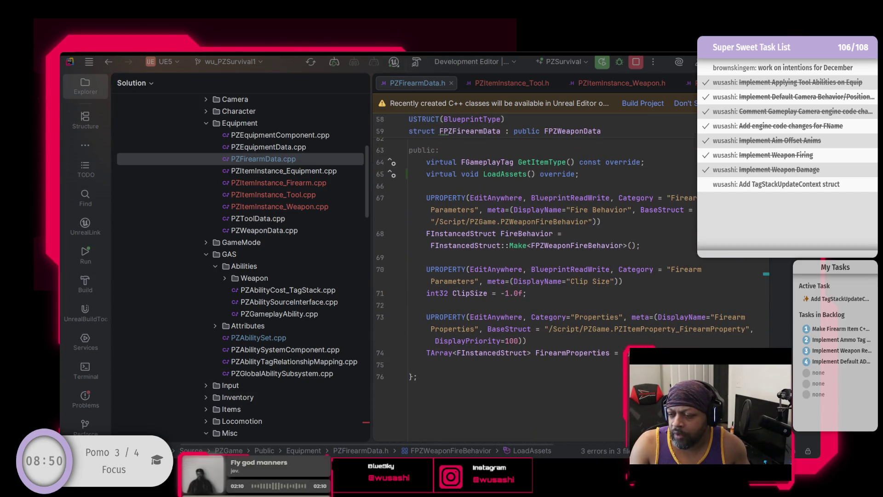
click(535, 297)
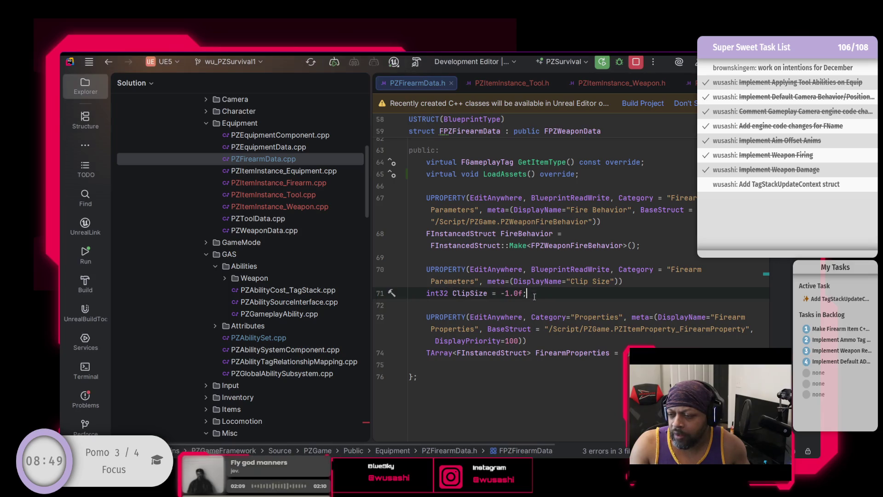
Add DeprecatedProperty and DeprecationMessage metadata to ClipSize's UPROPERTY
click(614, 281)
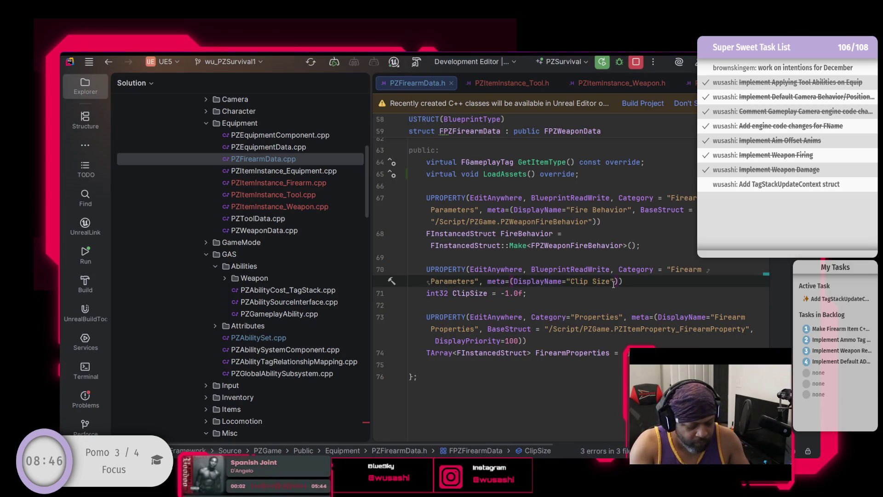
text(, Depre)
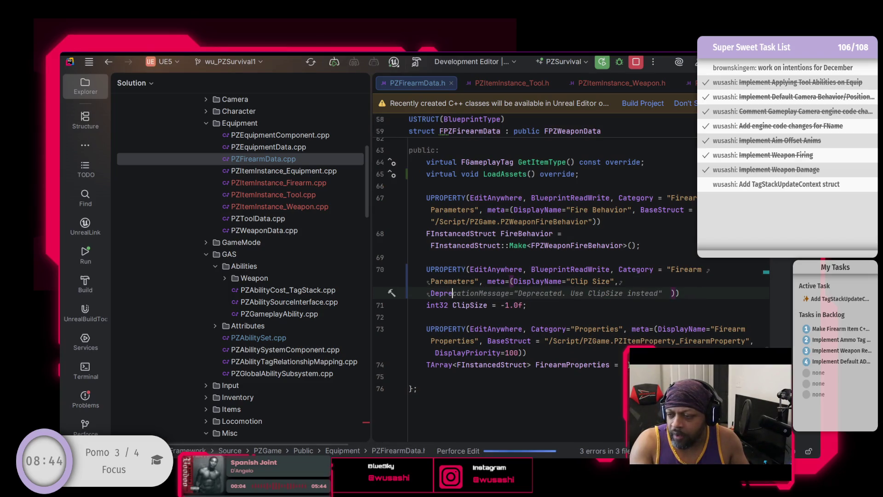
text(c)
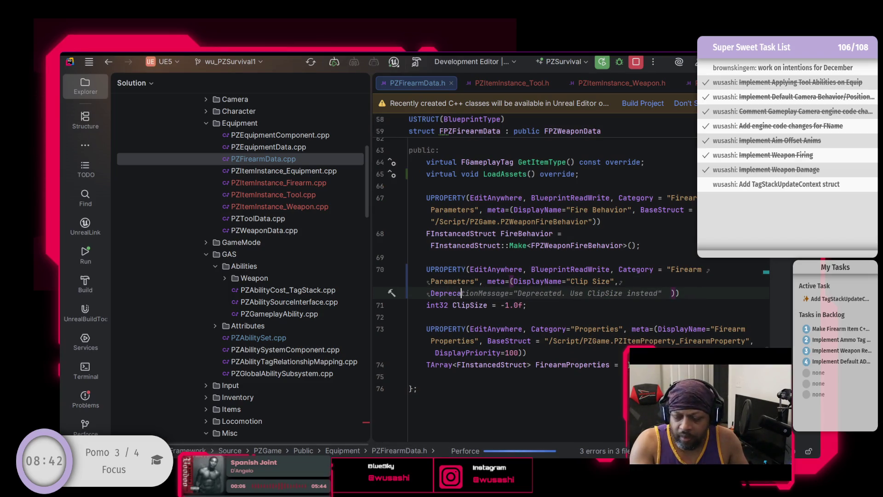
text(ated)
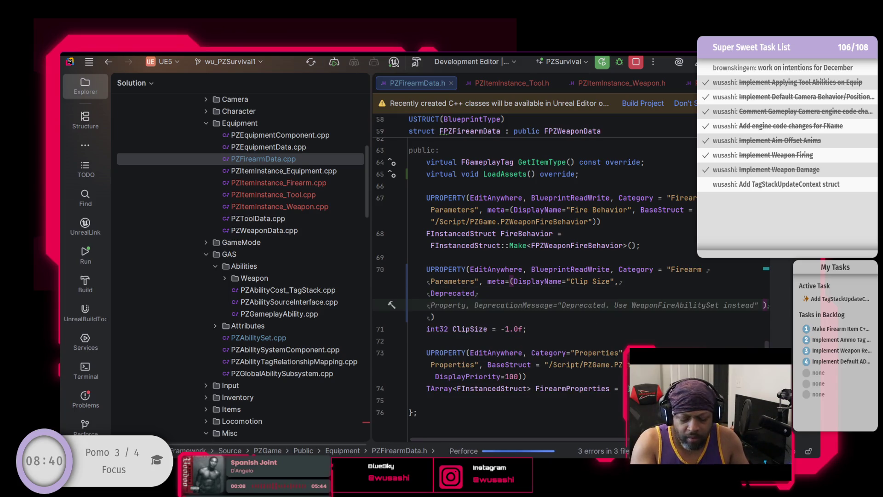
key(Tab)
Paste the TODO comment and TArray<FPZAmmoTypeData> m_AmmoTypes property below ClipSize
key(Down)
key(Down)
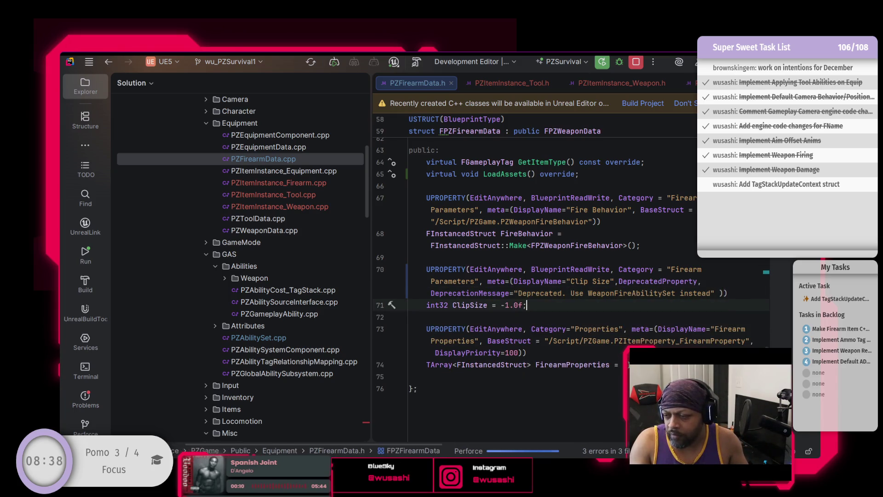
key(ctrl+v)
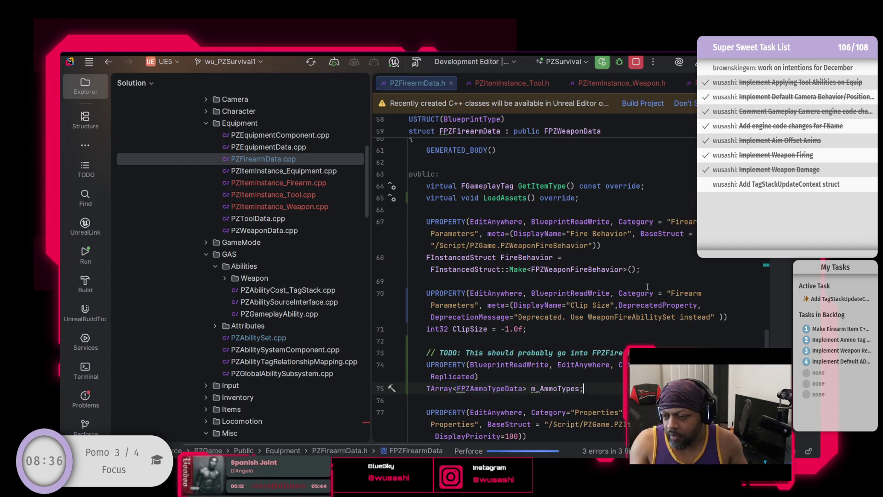
scroll(461, 353, down, 1)
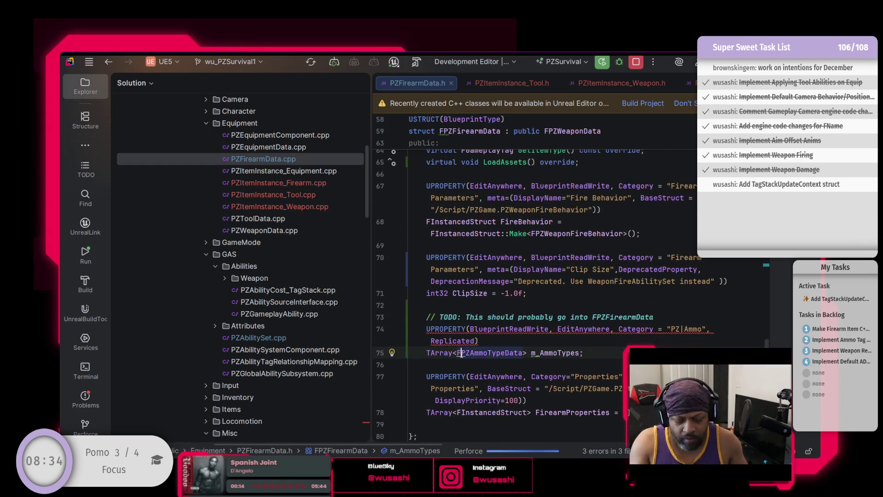
click(462, 353)
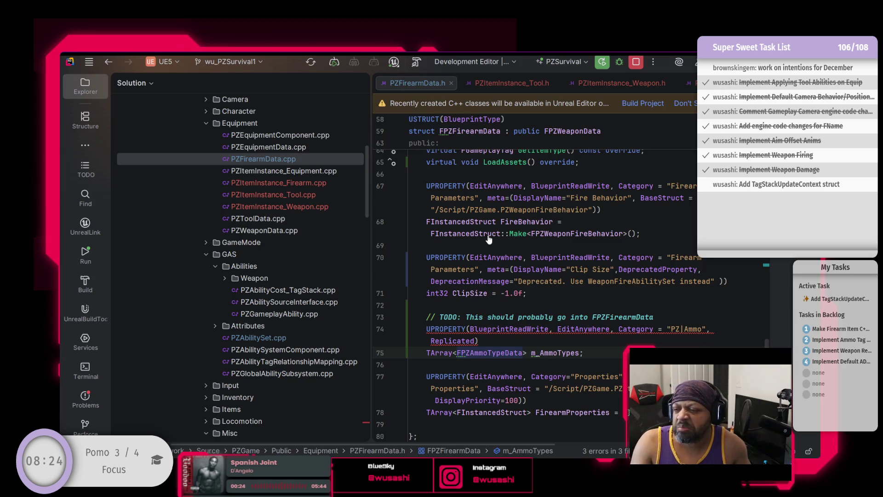
Navigate back from PZFirearmData.h to PZItemInstance_Firearm.h
click(501, 209)
scroll(255, 275, down, 2)
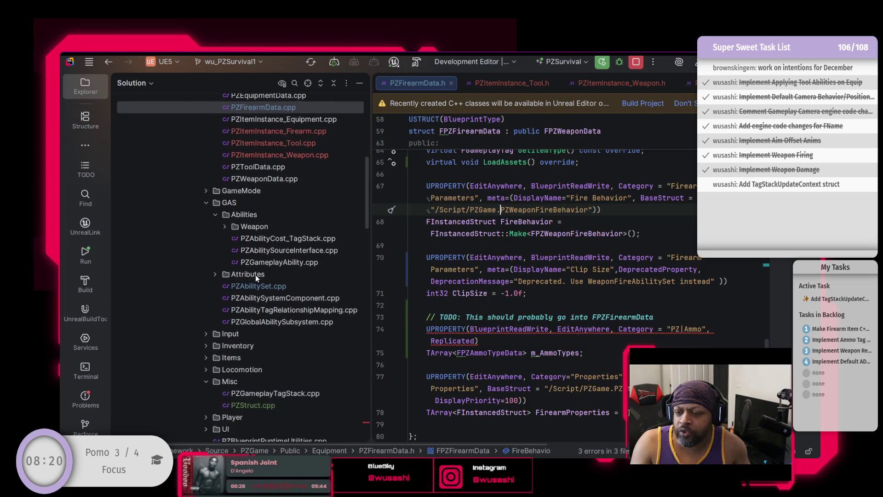
scroll(255, 274, down, 4)
scroll(264, 213, down, 3)
scroll(264, 214, up, 6)
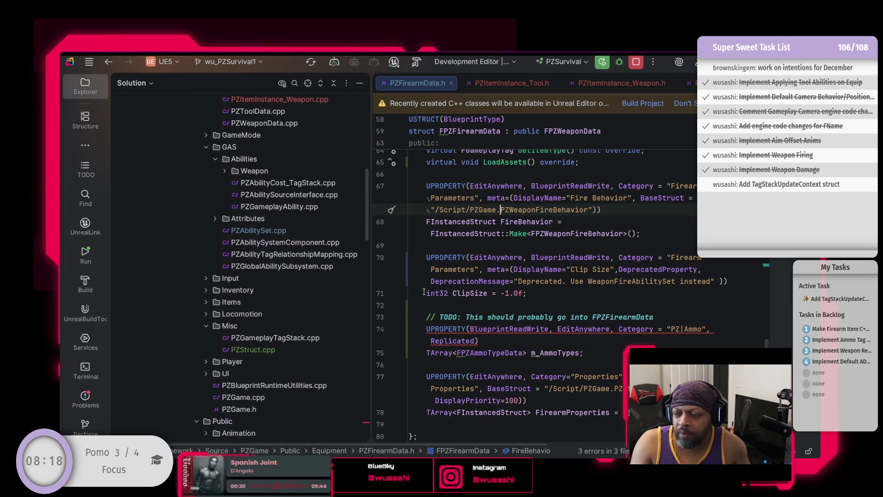
scroll(489, 257, up, 1)
scroll(489, 258, up, 4)
scroll(314, 237, up, 3)
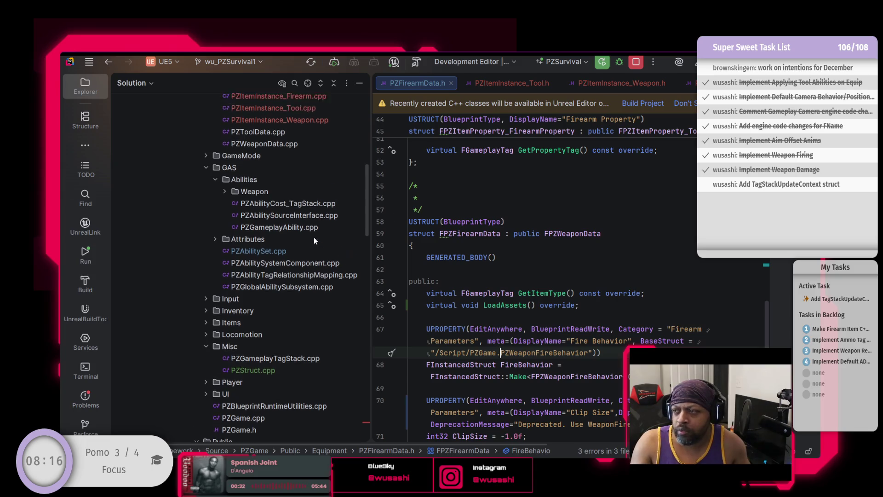
key(ctrl+alt+Left)
key(ctrl+alt+Left)
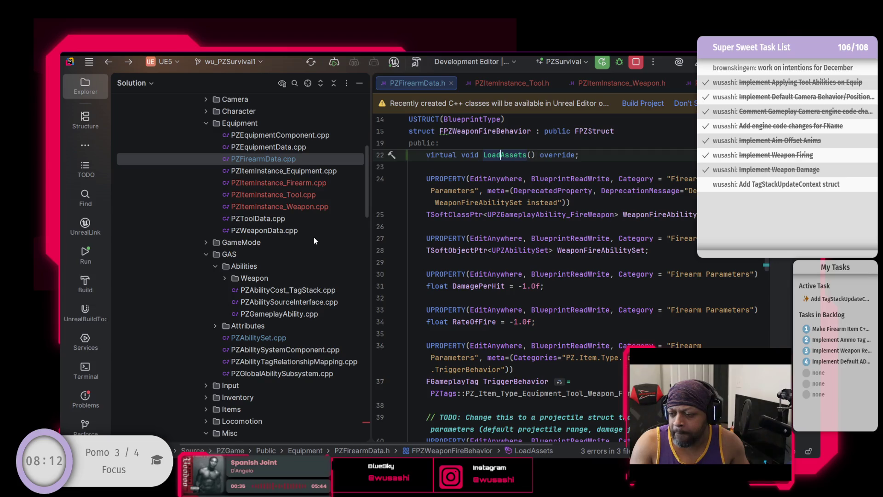
key(ctrl+alt+Left)
key(ctrl+alt+Left)
key(ctrl+alt+Left)
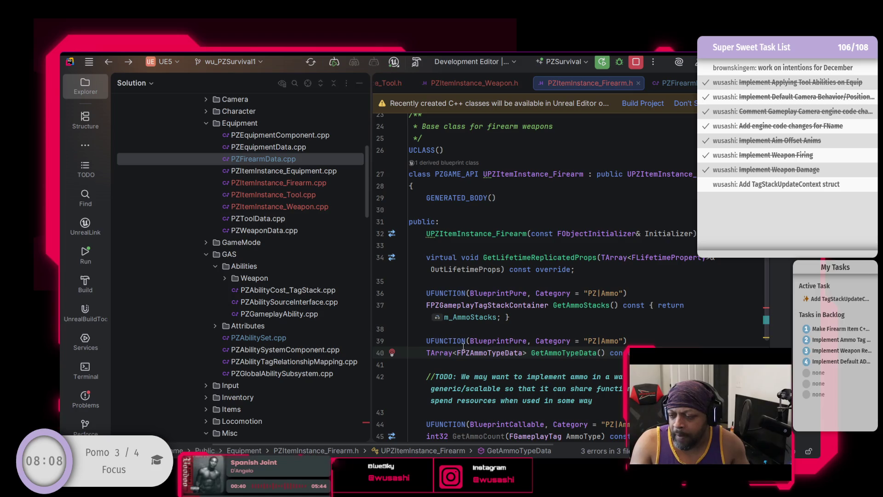
Cut the FPZAmmoTypeData struct and delete its leftover TODO comment and blank lines
ctrl+click(497, 353)
drag(424, 348, 398, 199)
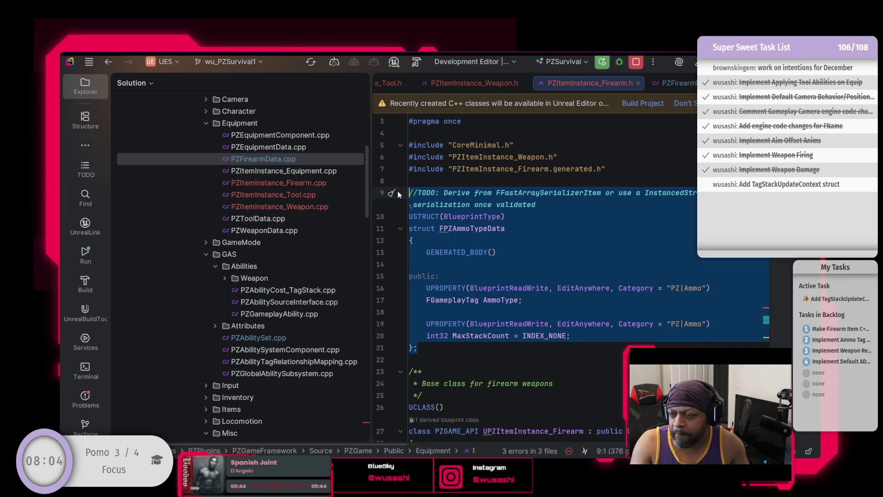
mouse_move(418, 348)
mouse_down()
mouse_move(423, 292)
mouse_move(407, 217)
mouse_up()
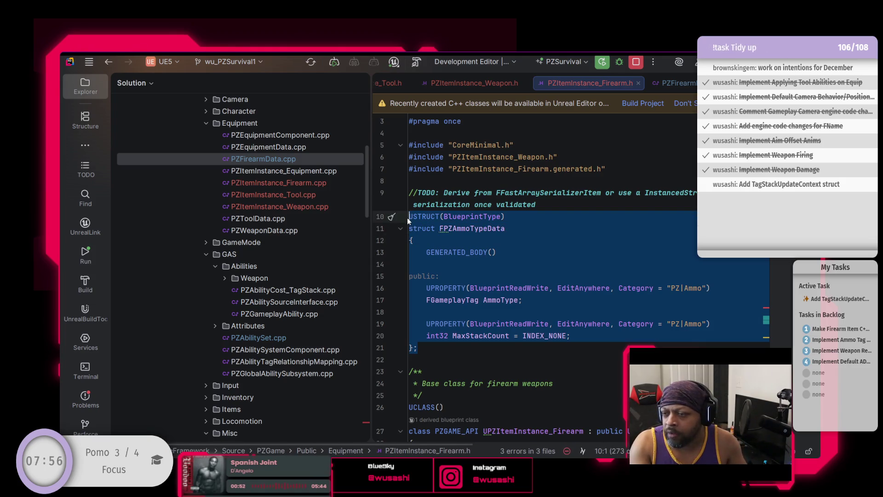
key(ctrl+x)
key(BackSpace)
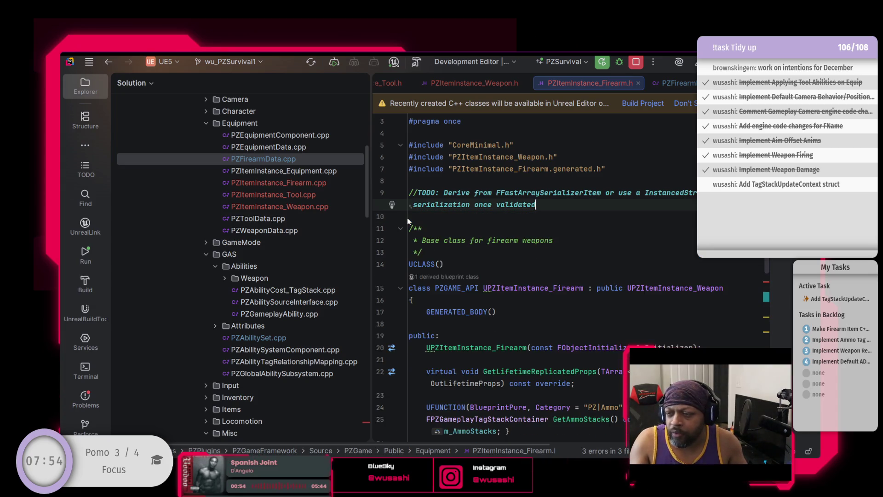
key(shift+Home)
key(BackSpace)
key(Delete)
key(Delete)
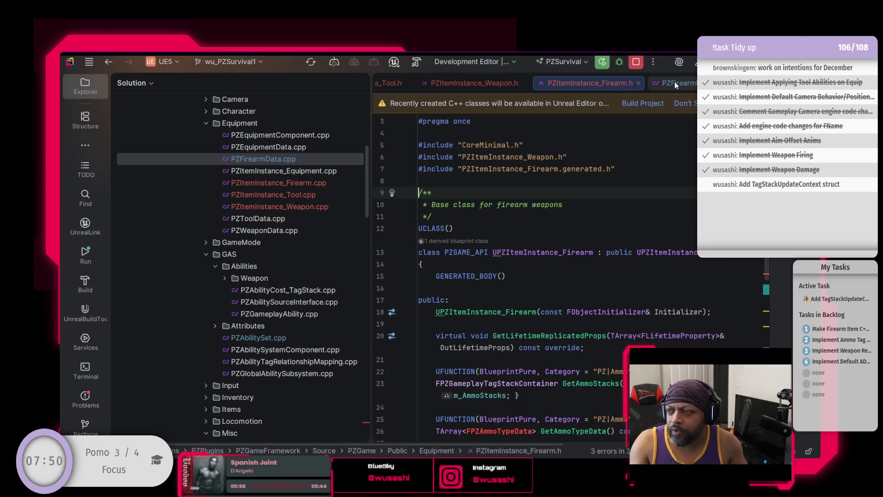
click(674, 81)
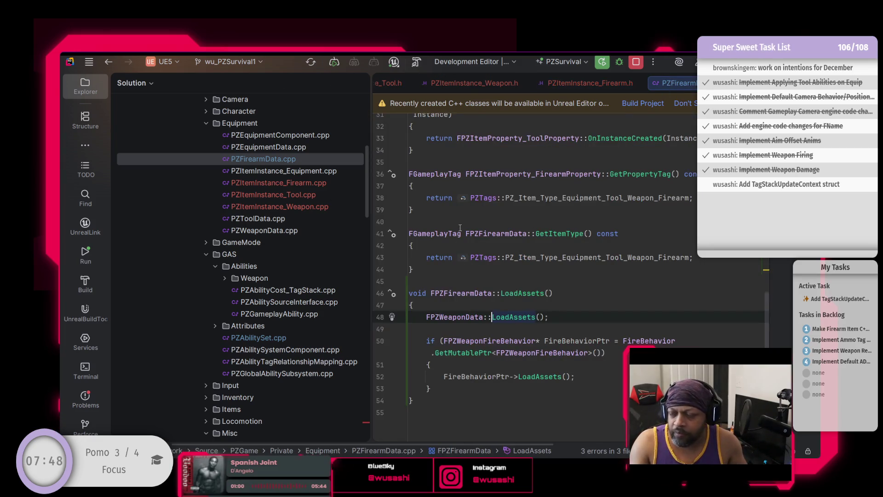
Paste the FPZAmmoTypeData struct into PZFirearmData.h, above FPZWeaponFireBehavior
key(ctrl+b)
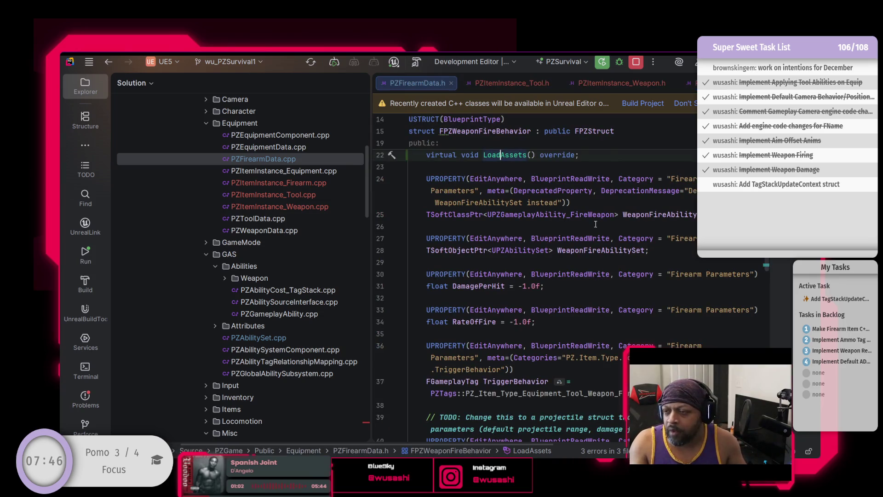
scroll(549, 248, up, 5)
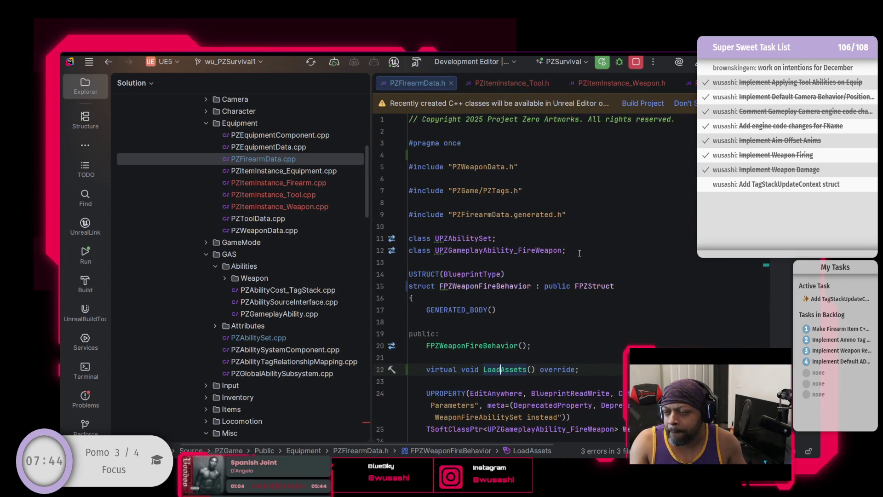
click(583, 251)
key(Return)
key(Return)
key(ctrl+v)
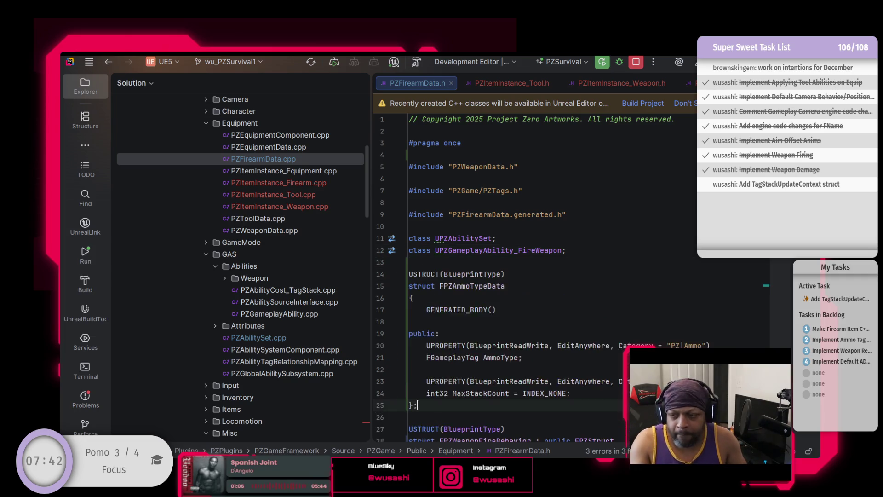
scroll(465, 313, down, 10)
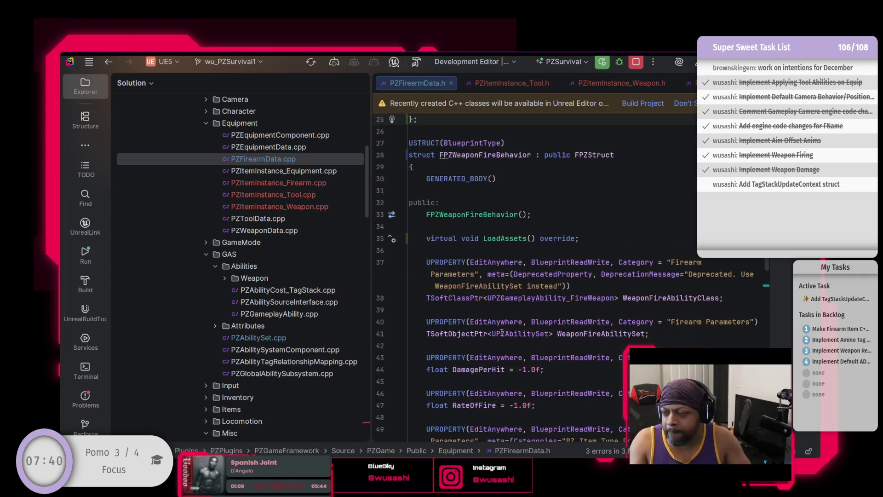
scroll(498, 338, down, 15)
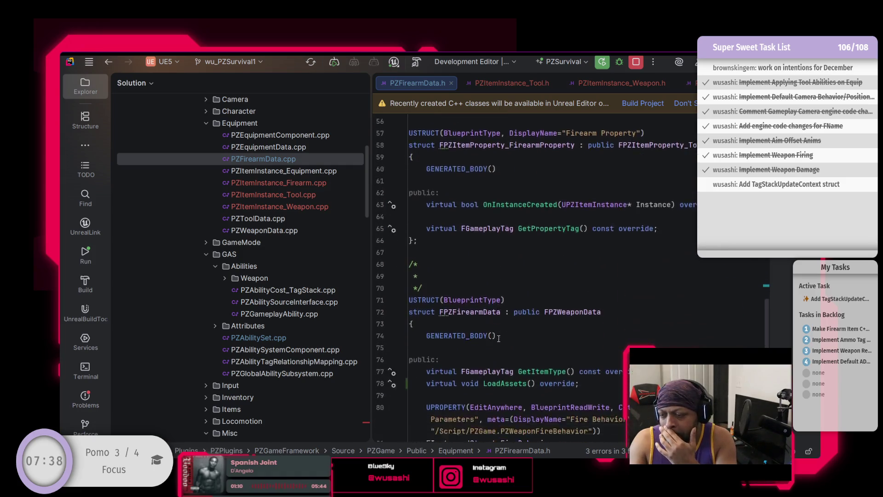
Drop Replicated from the m_AmmoTypes UPROPERTY and change its category from PZ|Ammo to Firearm Parameters
click(497, 306)
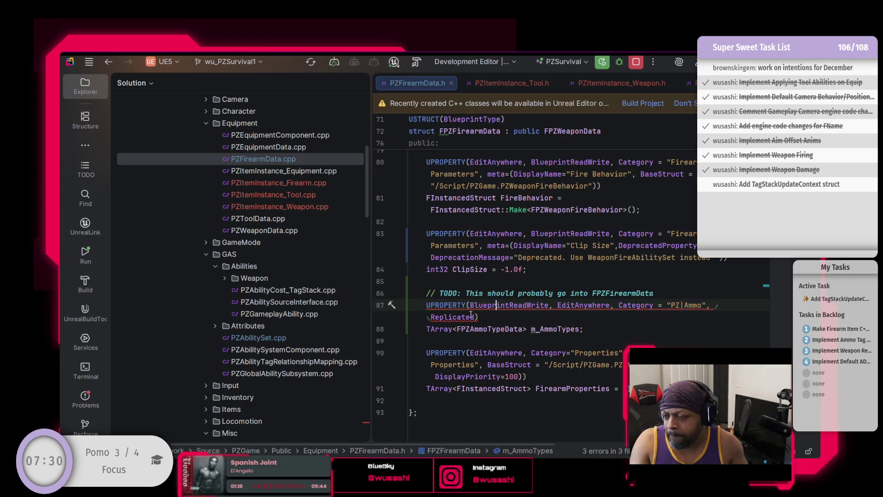
mouse_move(478, 317)
mouse_down()
mouse_move(467, 304)
mouse_move(717, 305)
mouse_move(707, 305)
mouse_up()
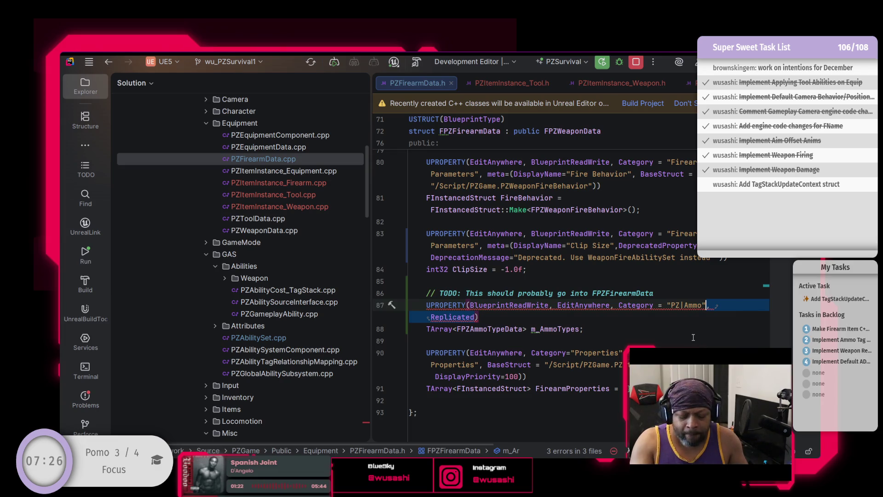
key(BackSpace)
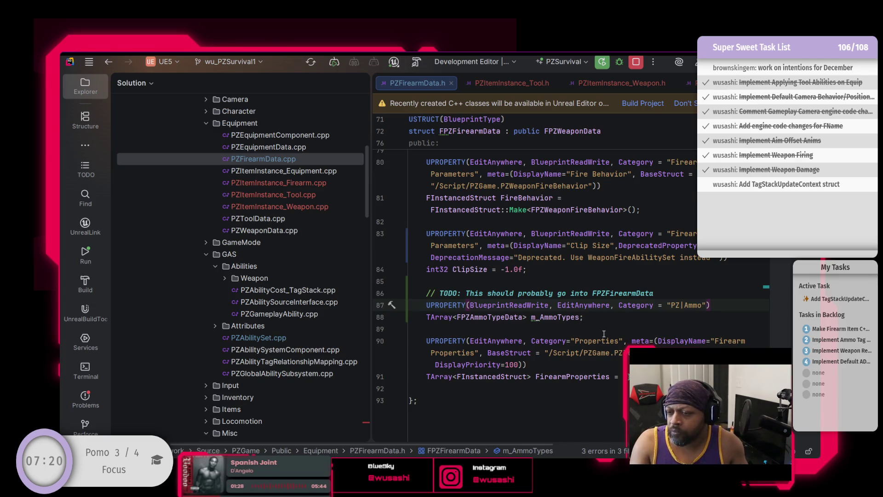
drag(698, 305, 672, 305)
text(Firearm)
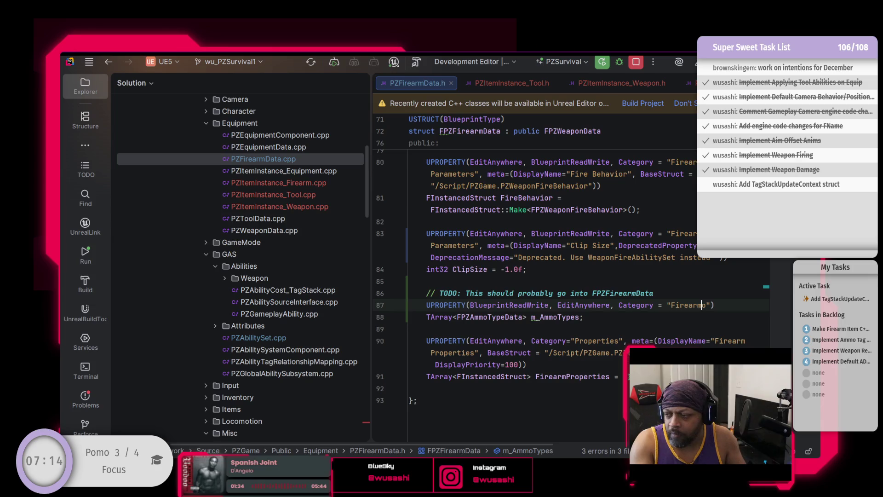
text( P)
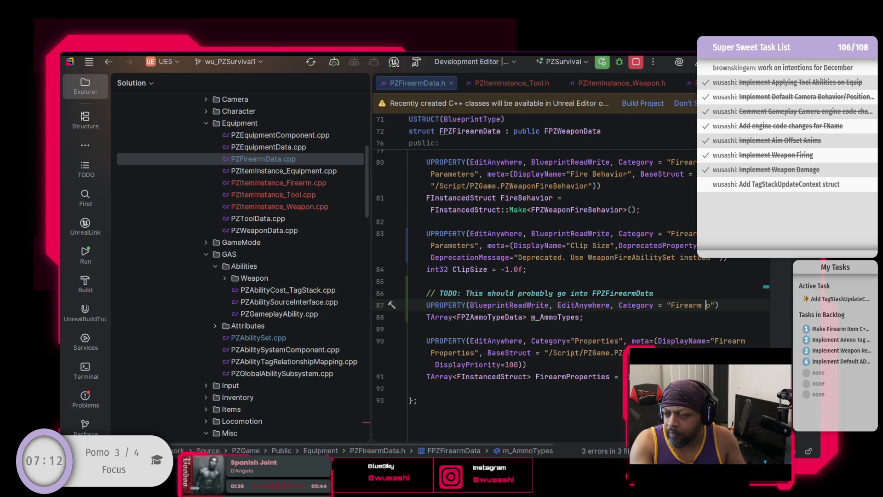
text(arameters)
key(Delete)
key(End)
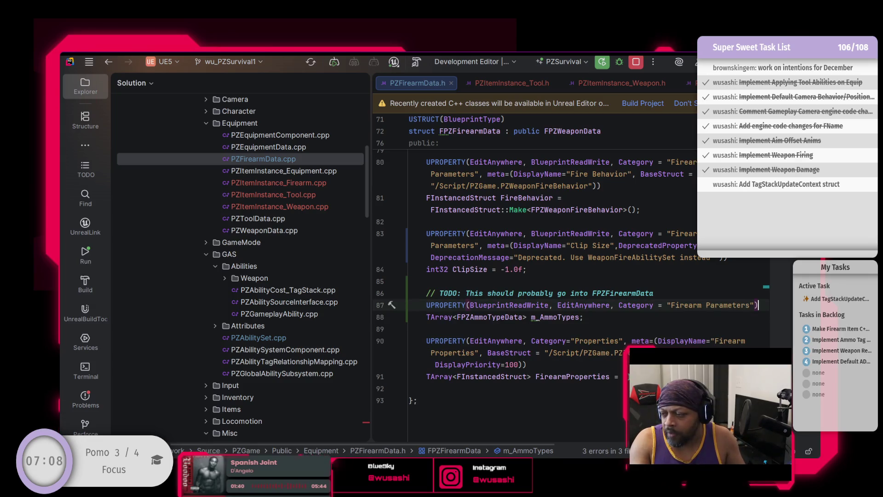
key(Down)
scroll(591, 334, up, 3)
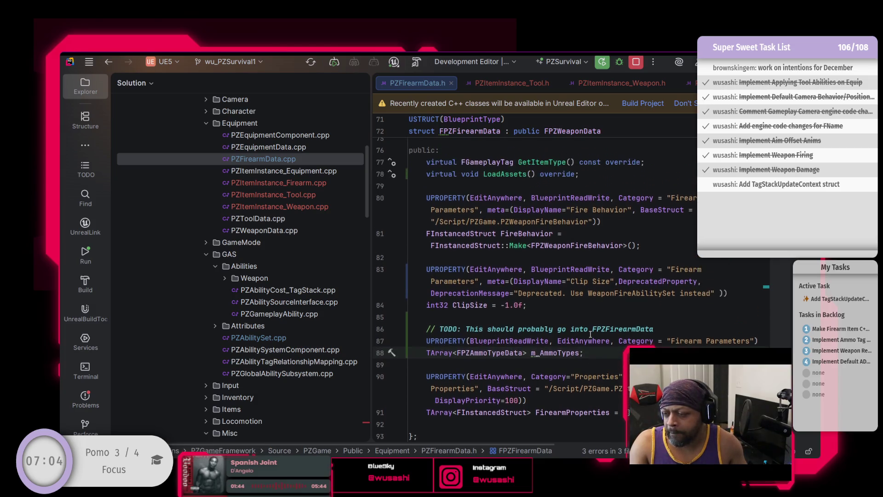
scroll(414, 304, down, 4)
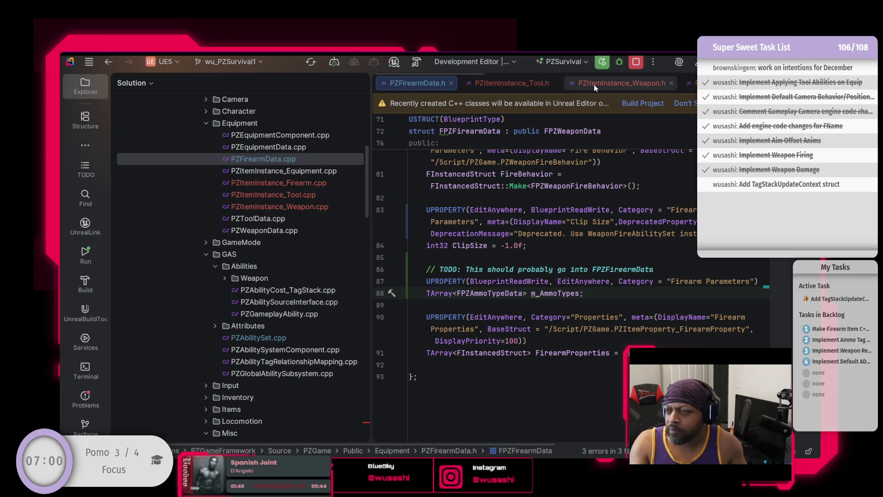
Close the Tool, Weapon and Firearm header tabs and open PZItemInstance_Firearm.cpp
click(555, 83)
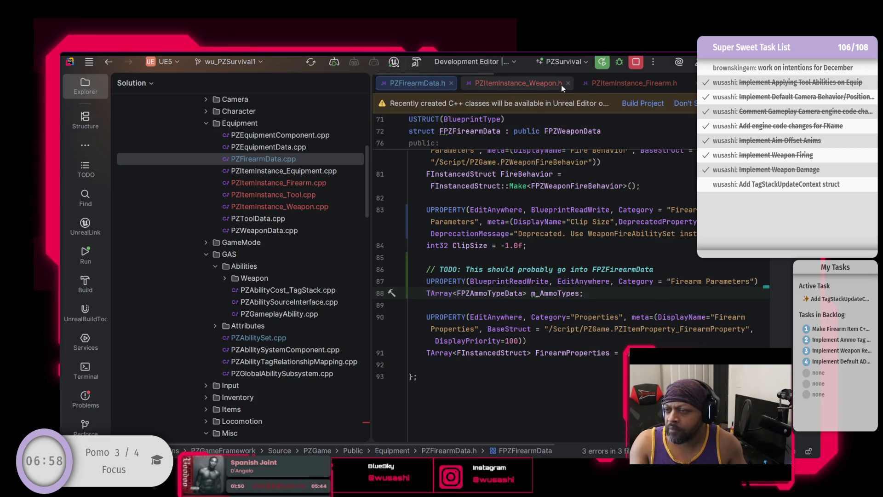
click(568, 83)
click(567, 83)
click(515, 83)
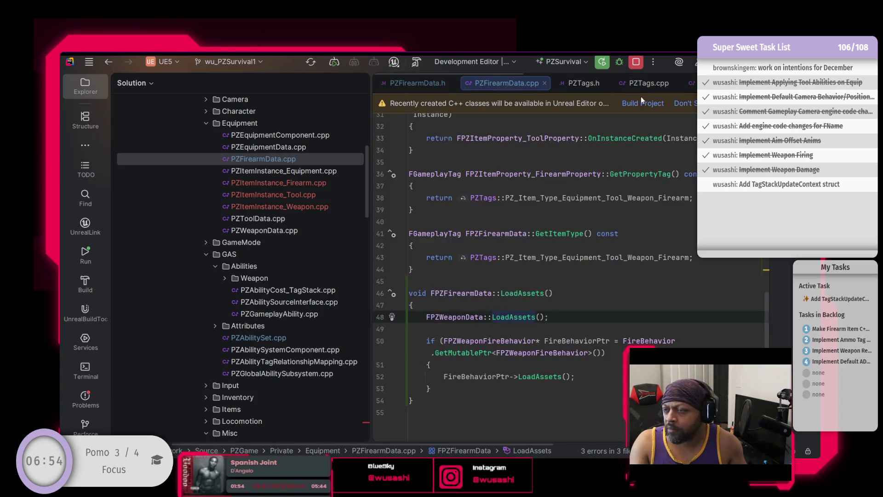
scroll(641, 93, down, 8)
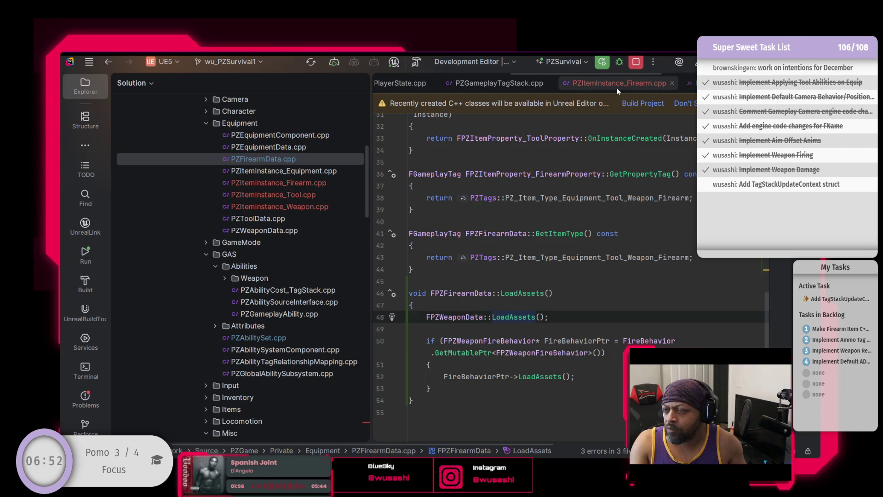
click(616, 87)
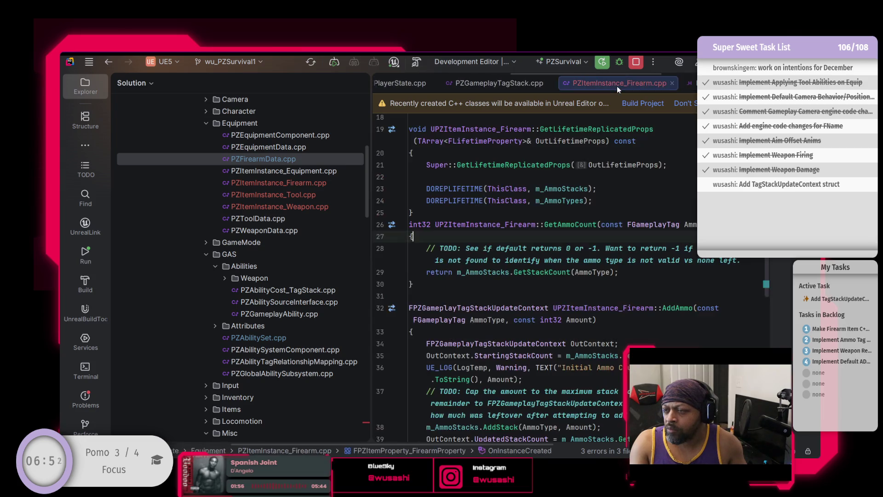
Delete the m_AmmoTypes DOREPLIFETIME line and the constructor's DefaultData setup lines
click(597, 206)
key(shift+Up)
key(BackSpace)
scroll(597, 205, up, 1)
scroll(412, 336, up, 5)
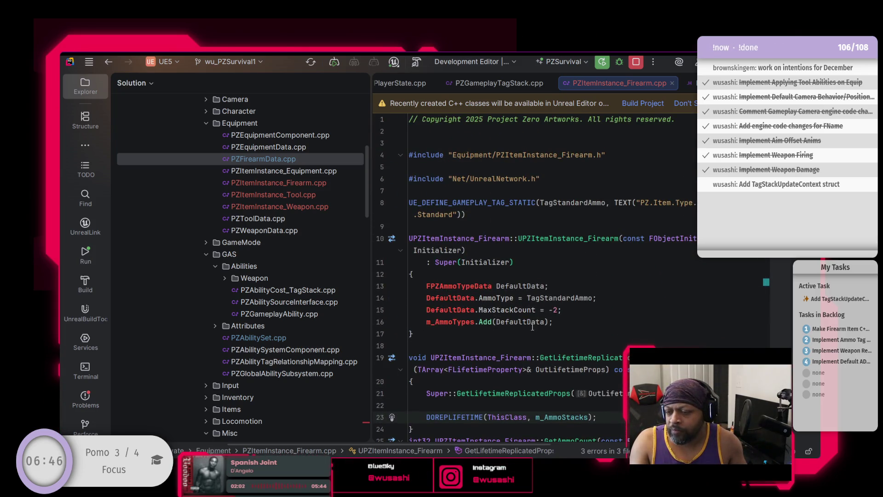
drag(558, 322, 423, 285)
key(ctrl+c)
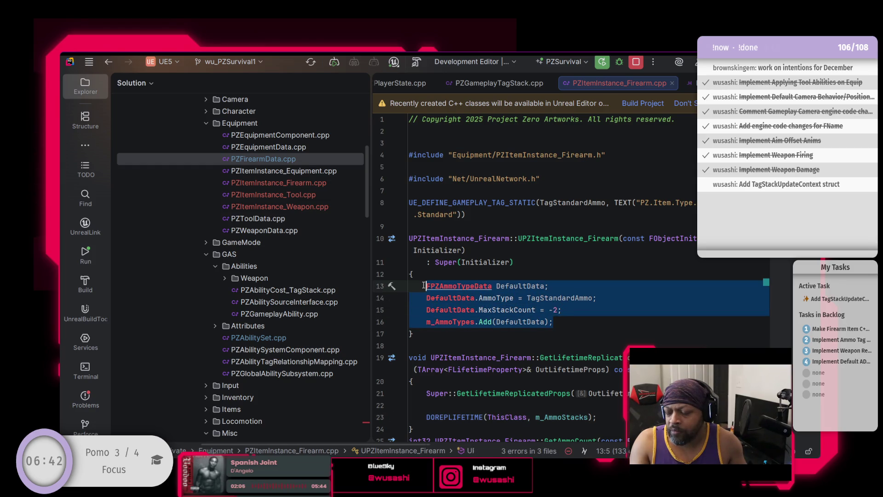
key(Delete)
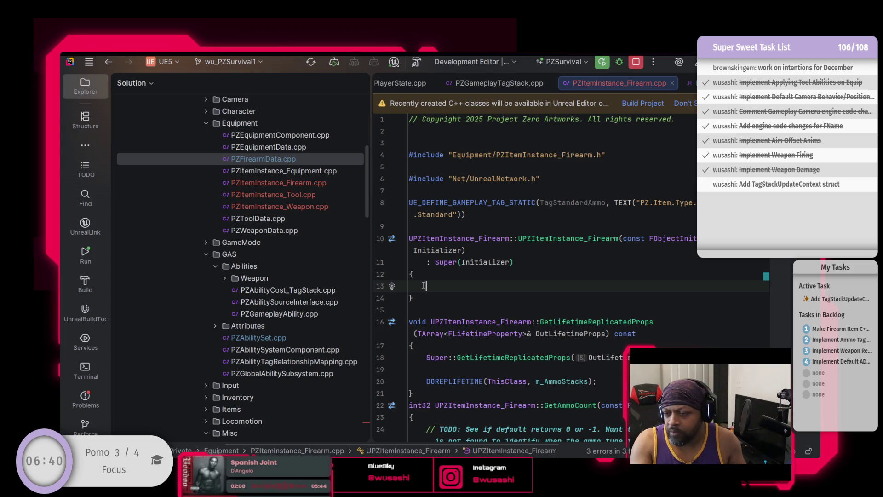
key(BackSpace)
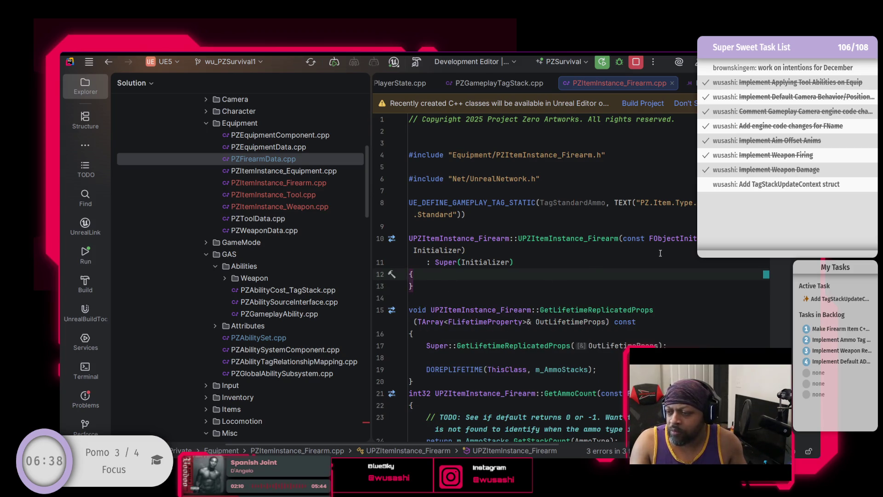
scroll(661, 253, down, 3)
scroll(604, 262, up, 3)
Check the Firearm header and AddAmmo, then go to m_AmmoTypes in PZFirearmData.h
key(ctrl+alt+Home)
scroll(599, 286, down, 6)
scroll(508, 316, up, 4)
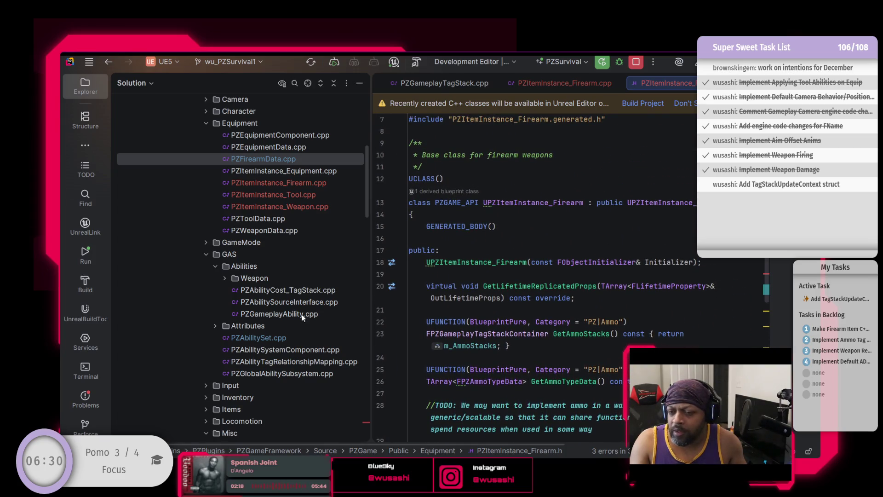
scroll(453, 230, up, 2)
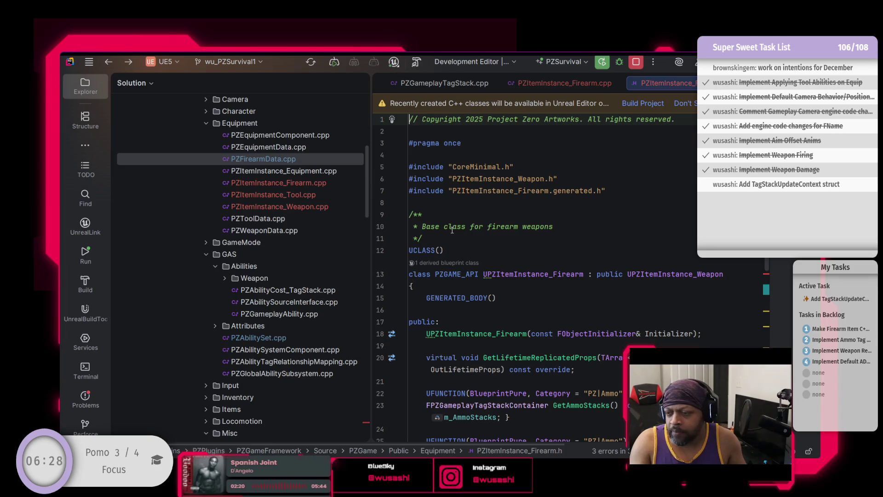
key(ctrl+Tab)
key(alt+Down)
key(alt+Down)
key(alt+Down)
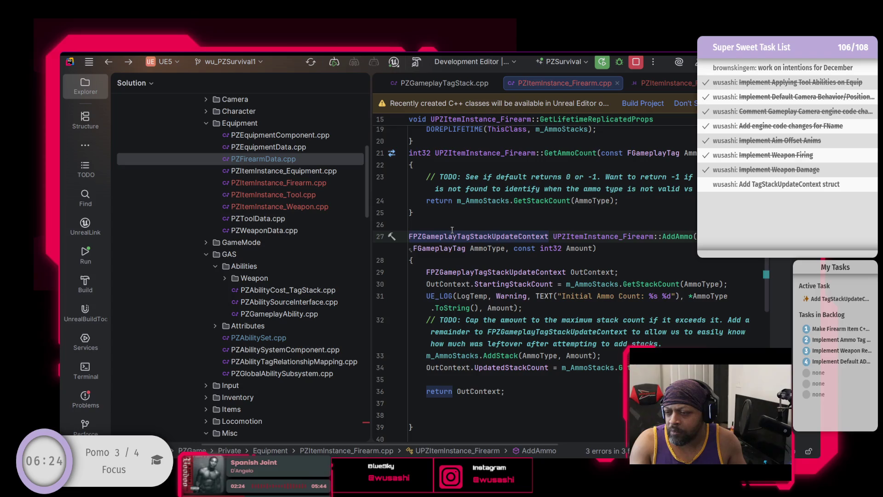
scroll(549, 332, up, 5)
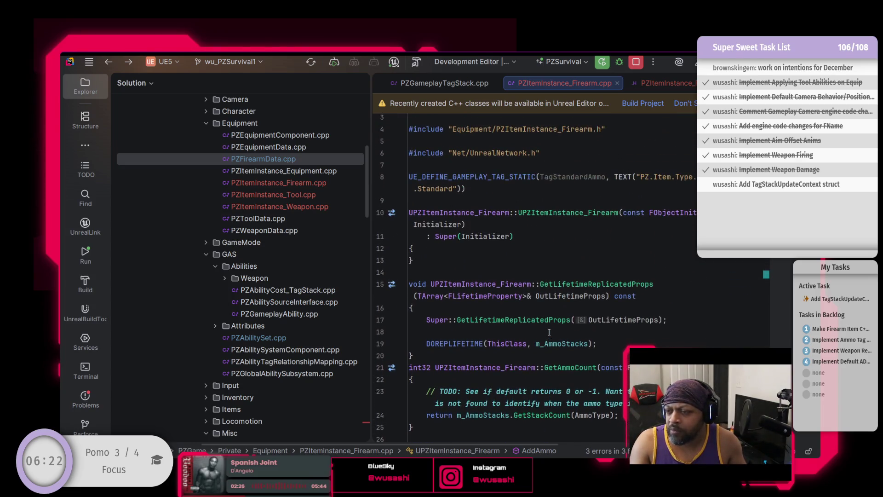
scroll(548, 332, down, 3)
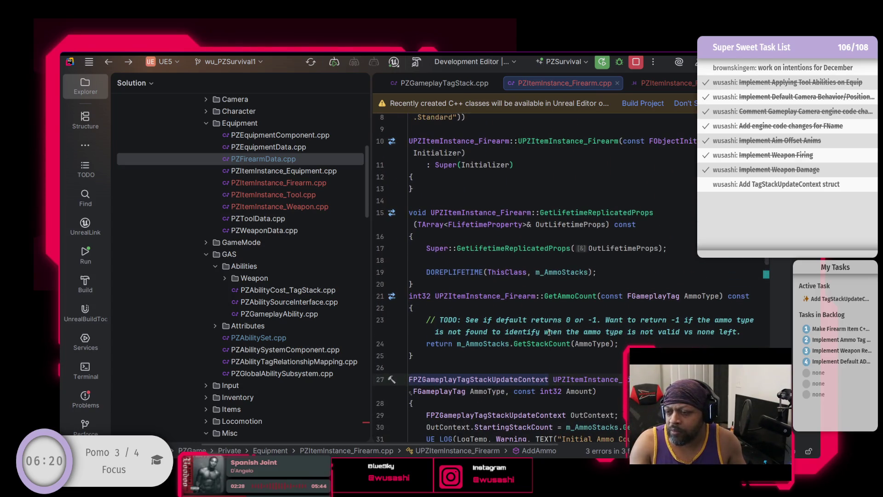
key(ctrl+alt+Left)
key(ctrl+alt+Left)
scroll(549, 332, up, 3)
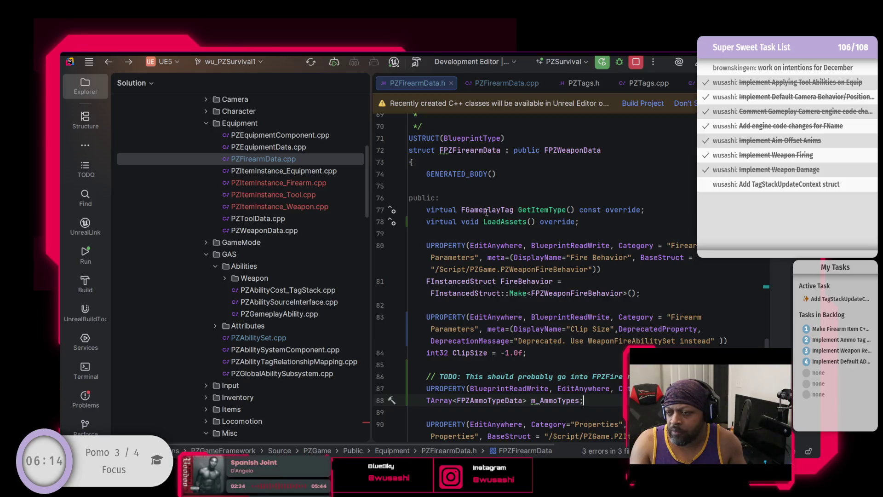
Declare an FPZFirearmData() constructor right after public: in FPZFirearmData
click(522, 201)
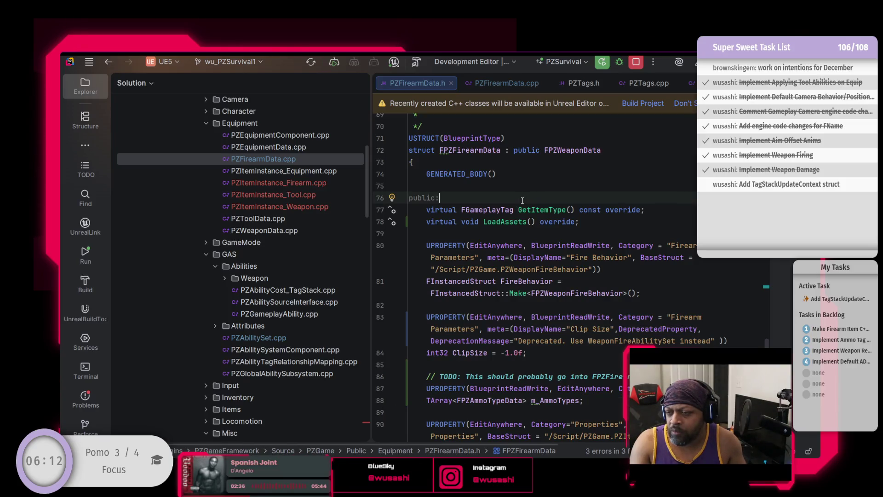
key(Return)
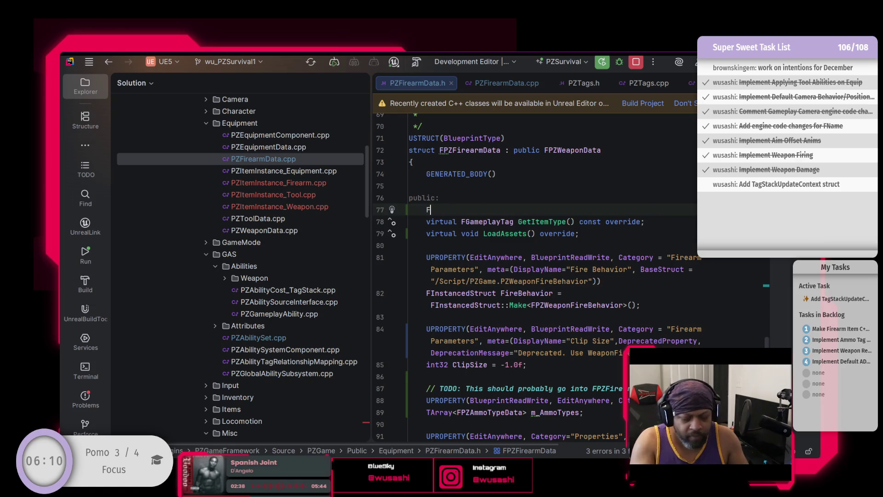
text(FPZ)
key(Tab)
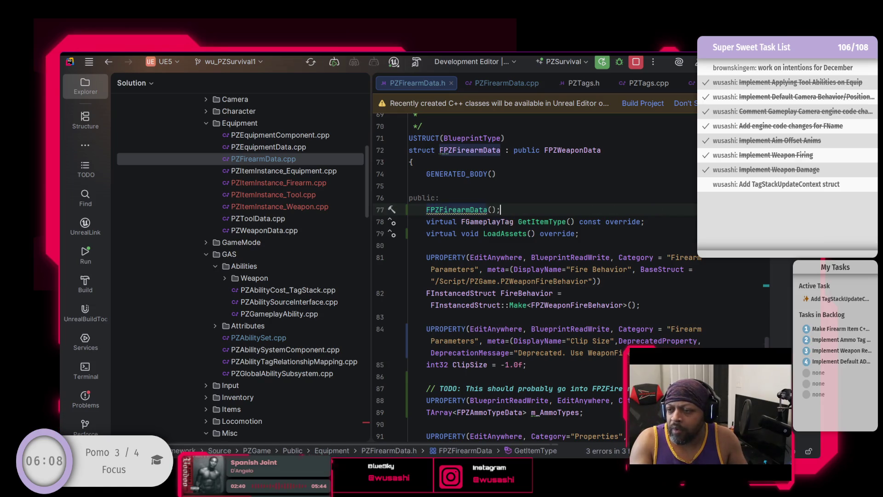
key(Return)
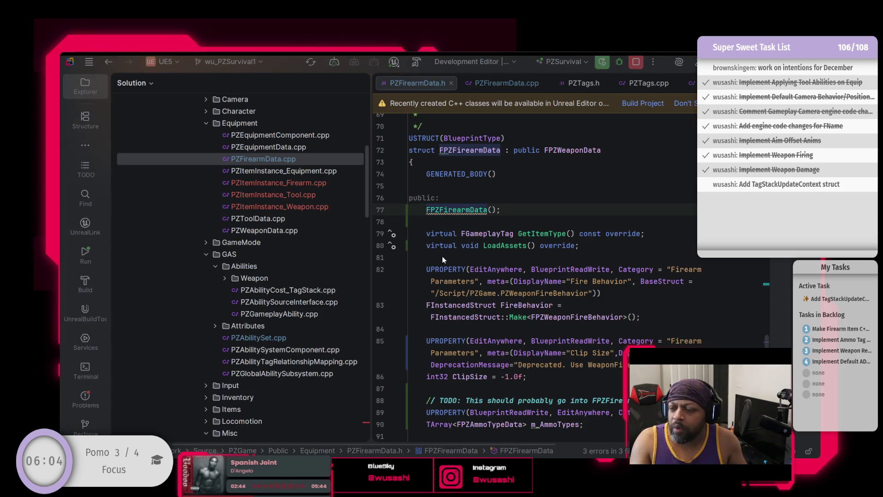
Generate the constructor definition in PZFirearmData.cpp and paste in the TagStandardAmmo default ammo setup
key(alt+Return)
key(Return)
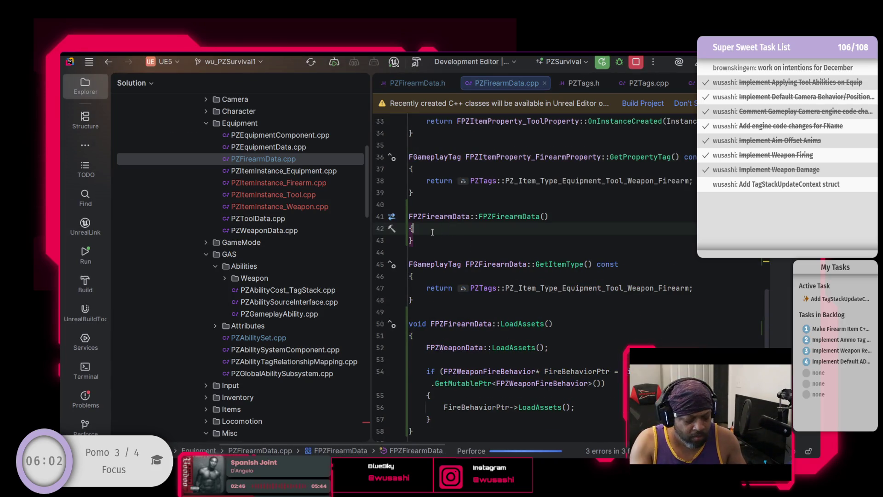
key(ctrl+v)
key(Up)
key(Up)
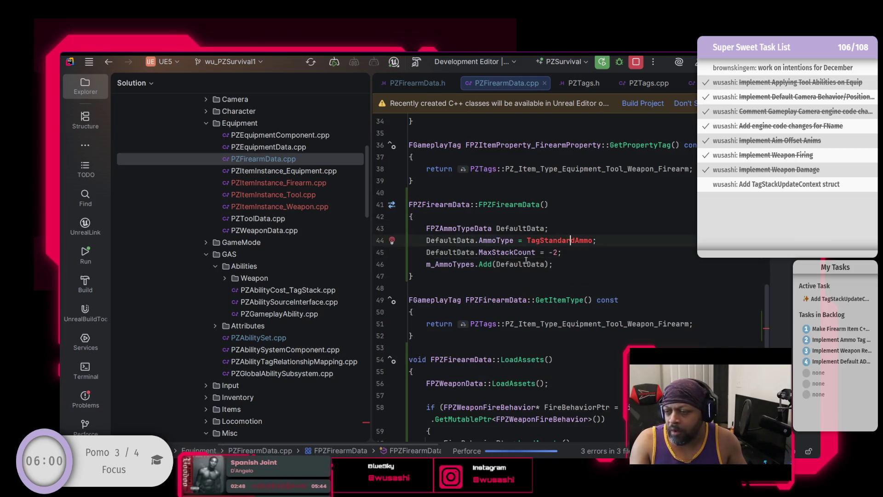
key(ctrl+alt+Left)
key(ctrl+alt+Left)
key(ctrl+alt+Left)
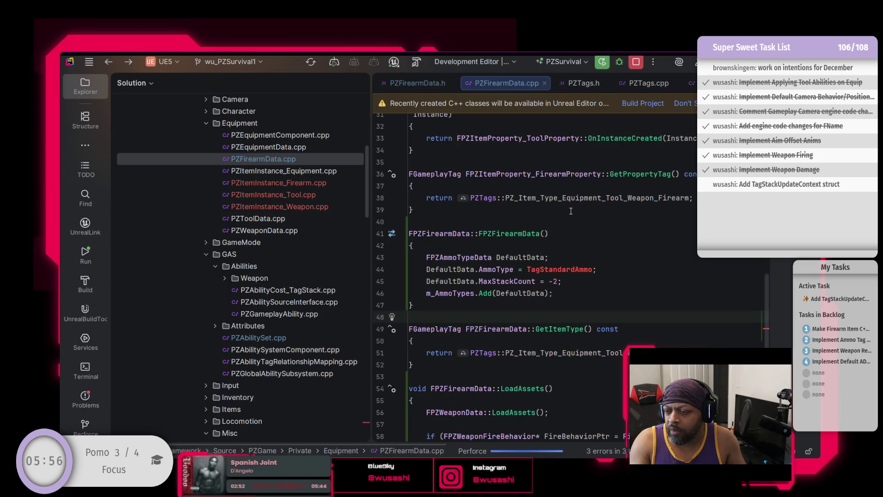
key(ctrl+alt+Left)
key(ctrl+End)
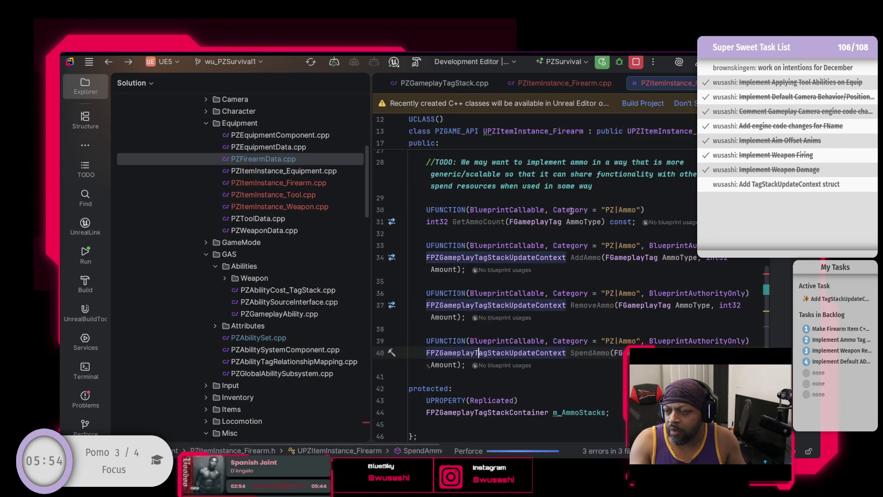
Remove the UE_DEFINE_GAMEPLAY_TAG_STATIC TagStandardAmmo line and its blank line from PZItemInstance_Firearm.cpp
key(ctrl+alt+Left)
key(ctrl+alt+Left)
key(ctrl+alt+Right)
scroll(571, 211, up, 10)
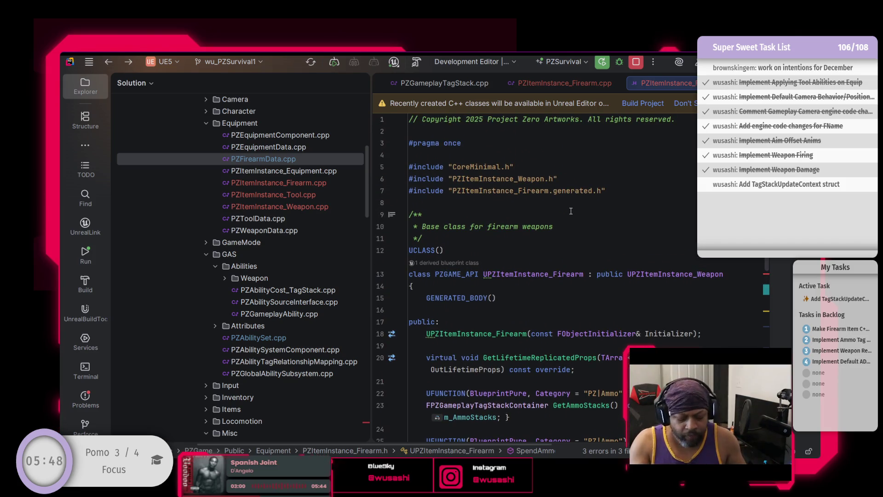
key(ctrl+alt+Right)
scroll(571, 211, up, 3)
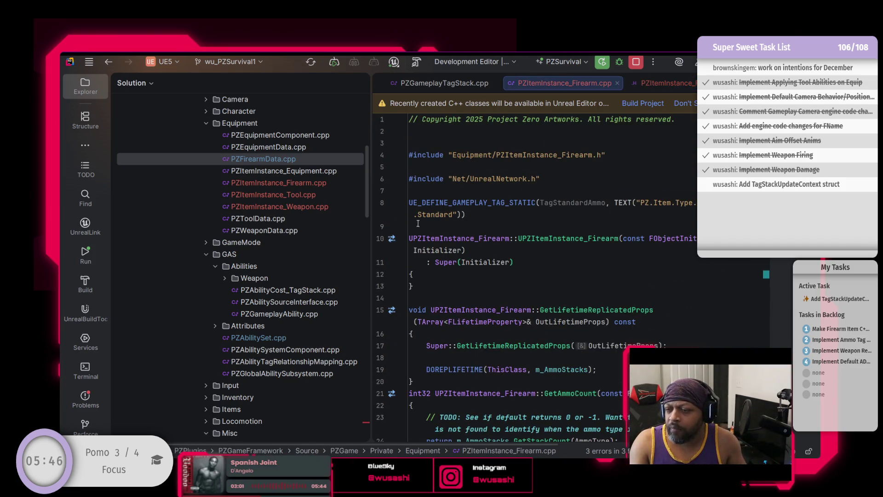
key(shift+Up)
key(BackSpace)
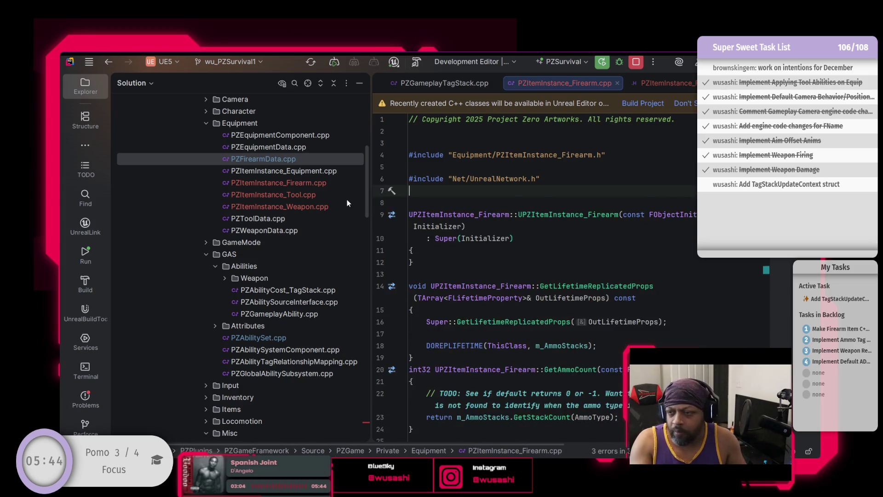
key(BackSpace)
scroll(297, 220, up, 1)
scroll(297, 220, up, 3)
scroll(292, 205, down, 2)
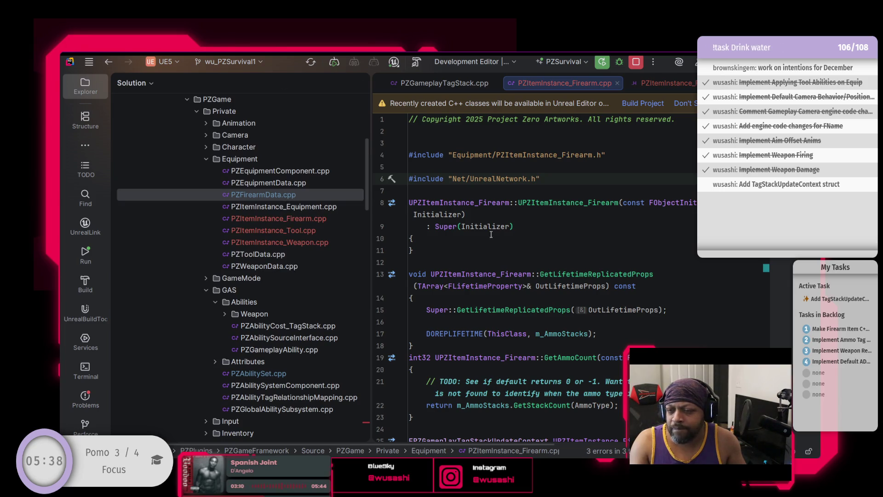
double_click(277, 195)
Paste the TagStandardAmmo gameplay tag definition below the includes in PZFirearmData.cpp
click(520, 217)
scroll(519, 216, up, 5)
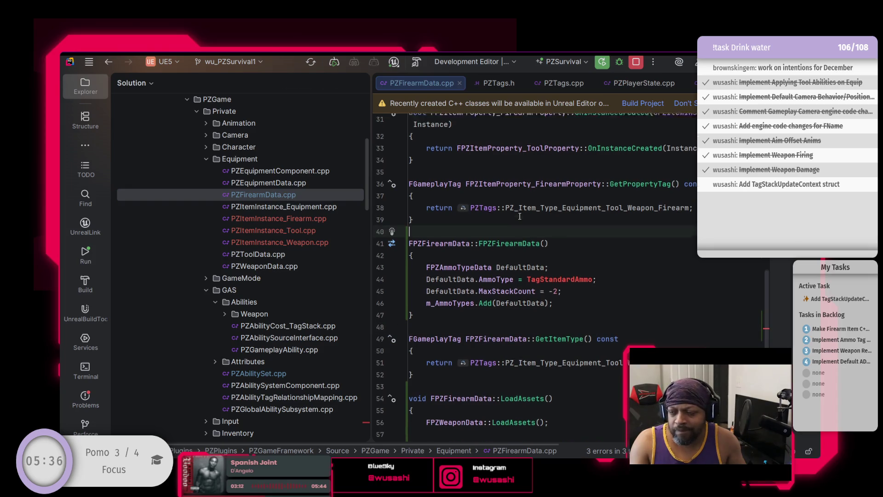
scroll(519, 216, up, 5)
click(519, 215)
key(Down)
key(ctrl+v)
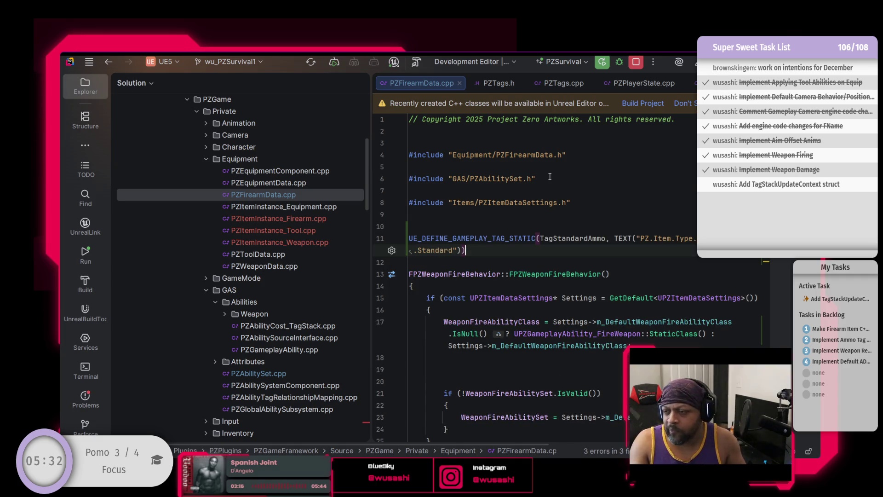
scroll(556, 227, down, 7)
scroll(556, 227, down, 5)
scroll(506, 248, up, 6)
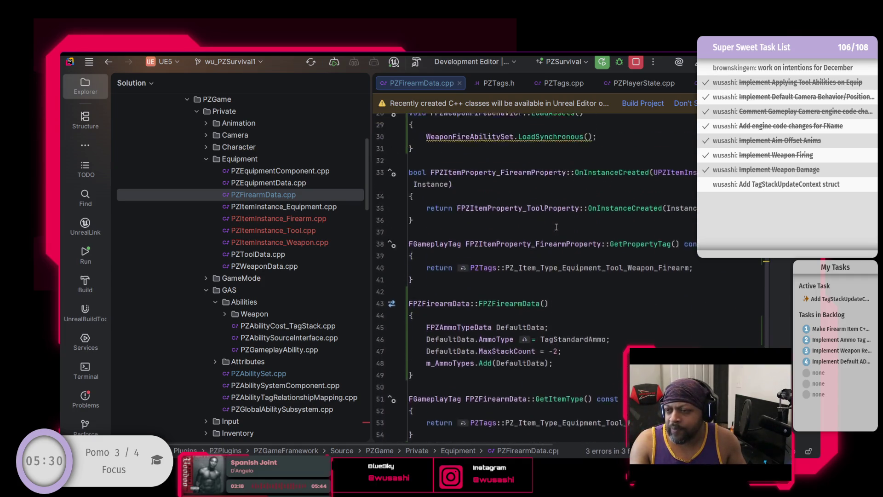
Hide the Solution file tree to widen the PZFirearmData.cpp editor
click(460, 222)
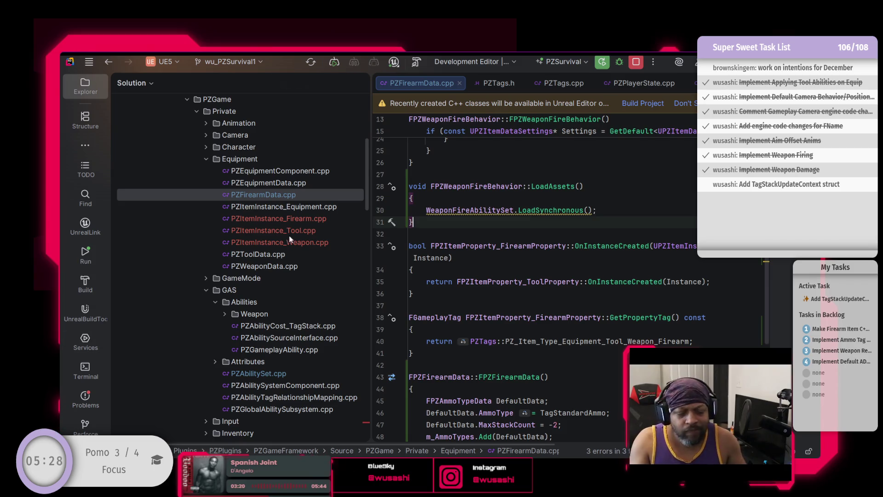
key(ctrl+shift+F12)
scroll(268, 291, up, 2)
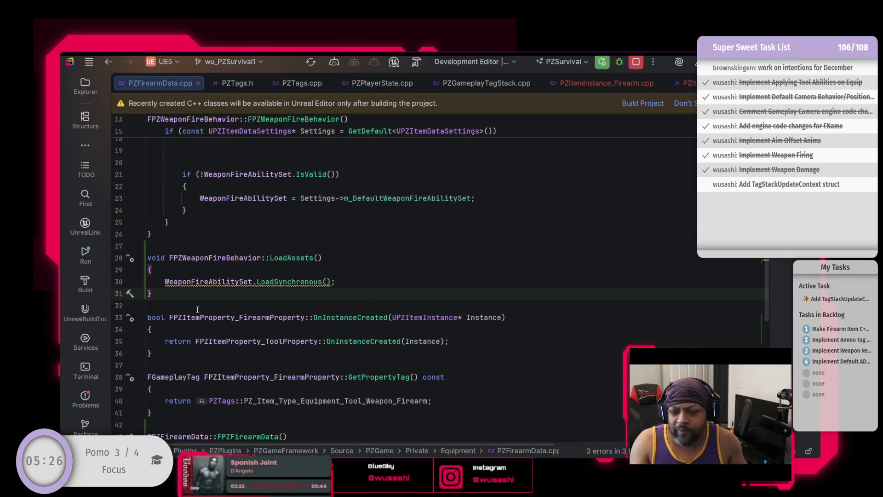
scroll(259, 315, down, 1)
scroll(244, 295, up, 2)
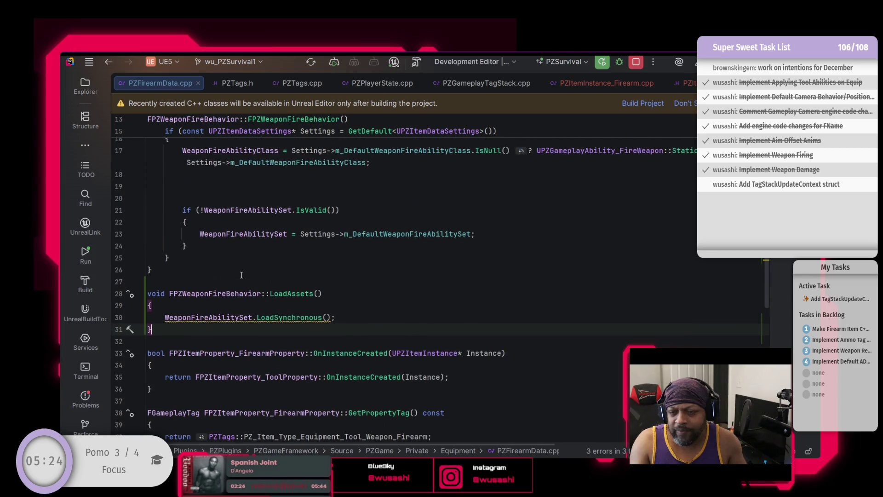
scroll(237, 284, down, 1)
scroll(237, 285, down, 7)
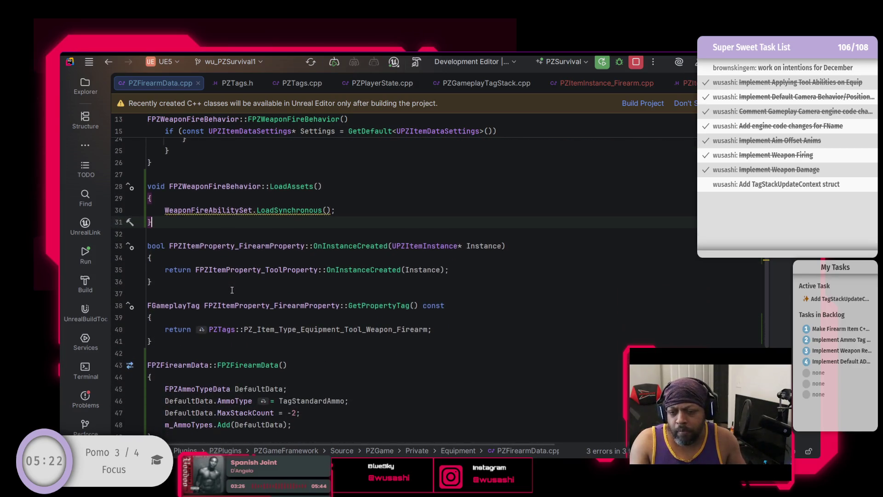
Change the default MaxStackCount from -2 to -1, then return to PZItemInstance_Firearm.cpp
click(296, 271)
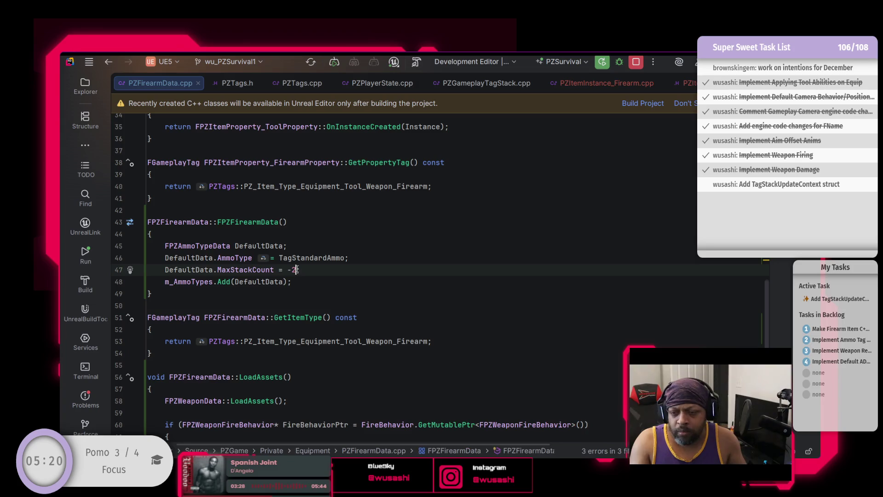
key(BackSpace)
text(1)
key(BackSpace)
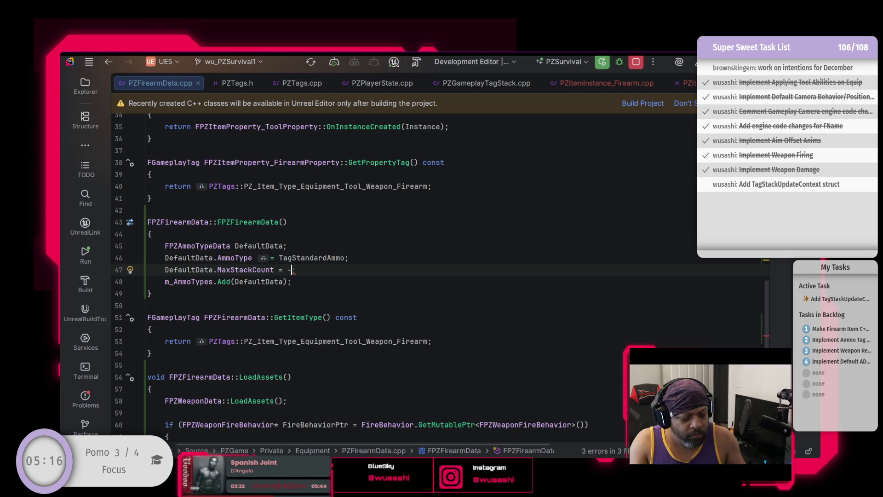
key(End)
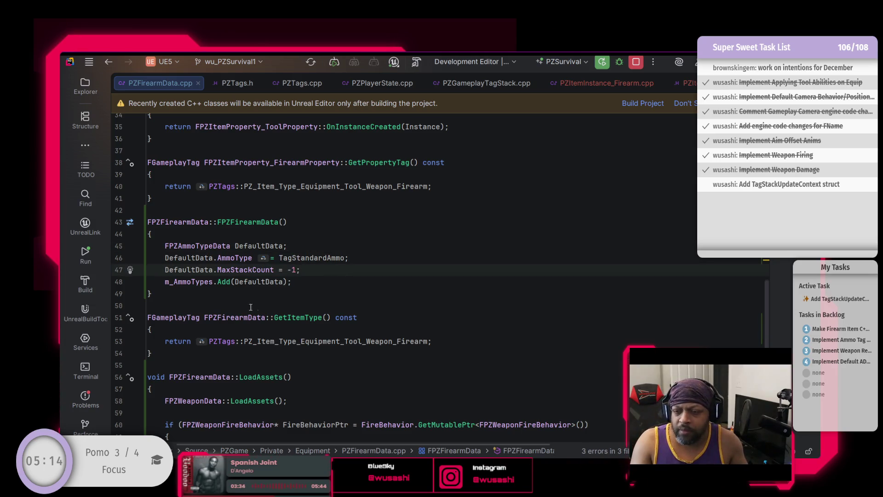
scroll(219, 286, down, 3)
scroll(248, 288, up, 3)
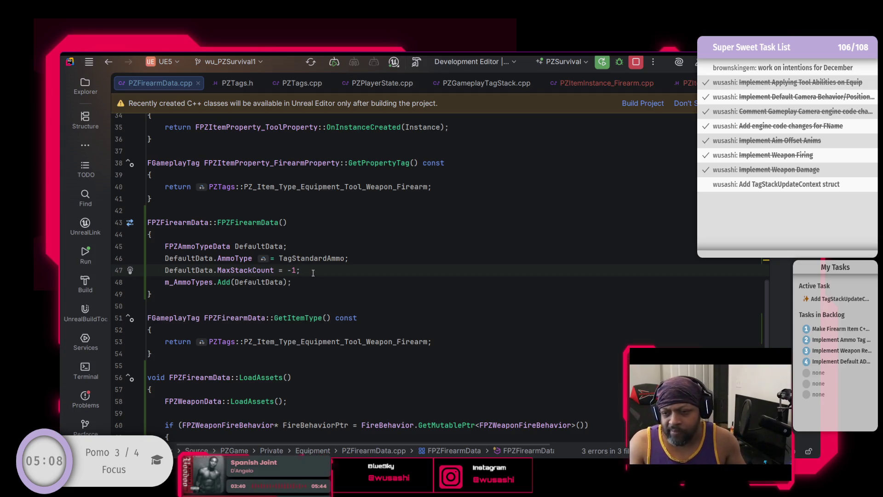
scroll(265, 299, down, 3)
scroll(241, 306, up, 3)
scroll(240, 306, up, 5)
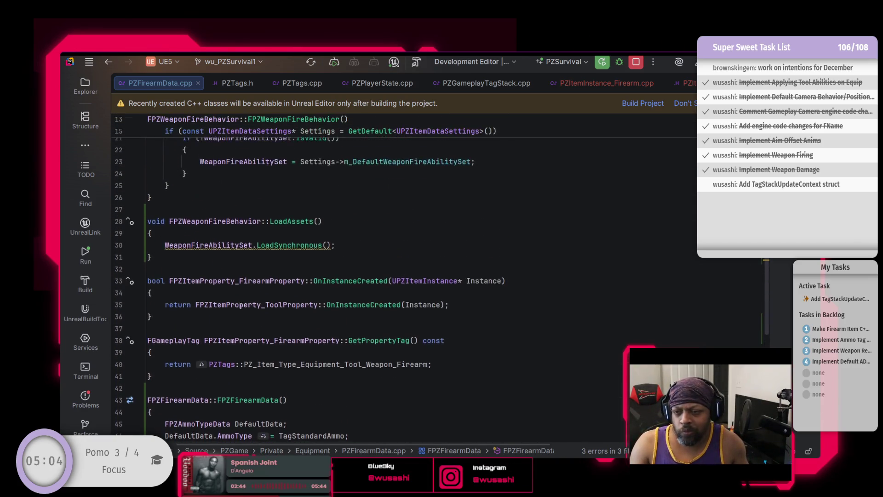
scroll(240, 306, up, 4)
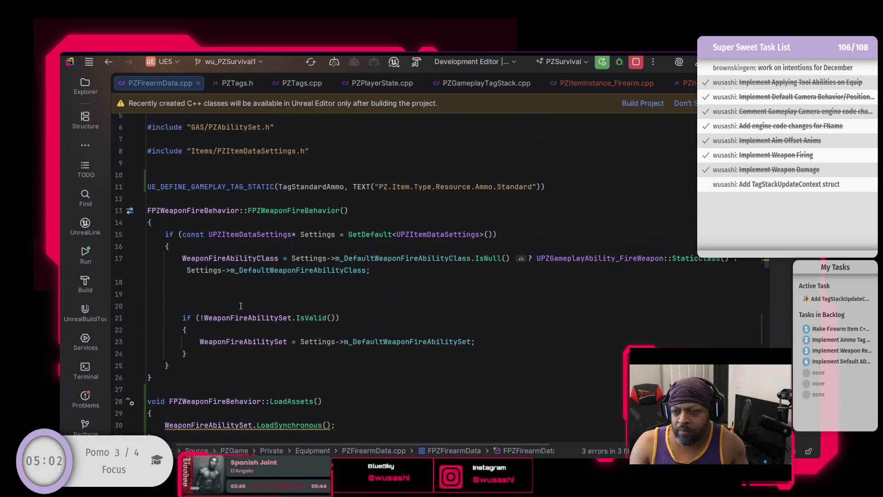
scroll(241, 306, down, 4)
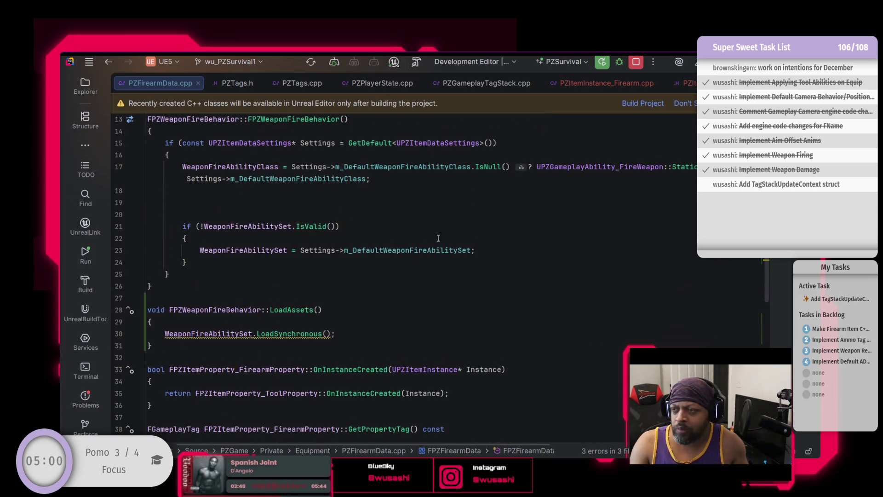
click(595, 87)
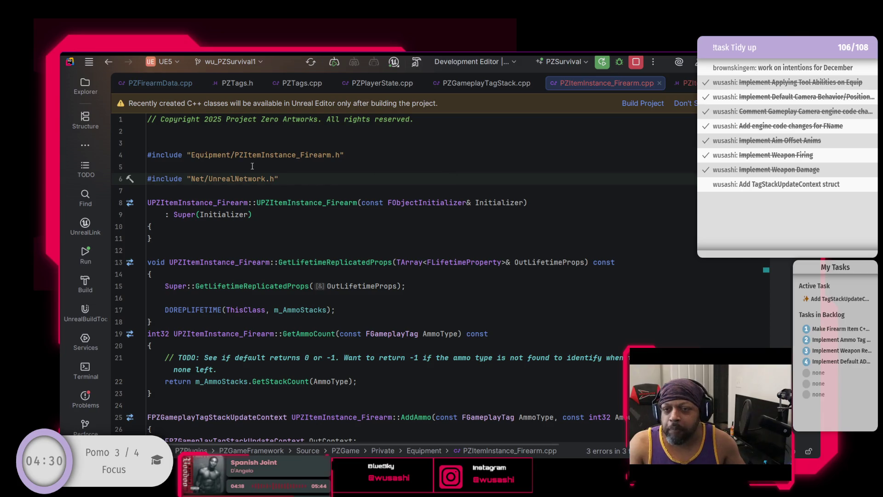
click(156, 84)
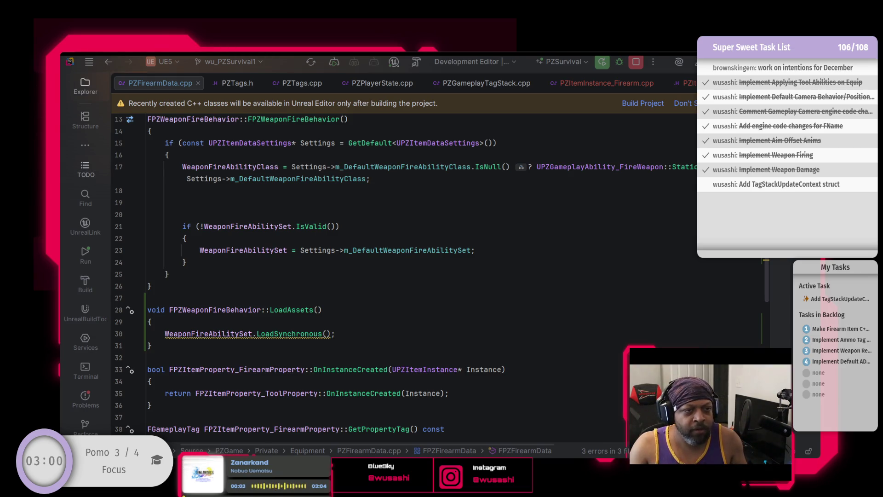
scroll(442, 276, up, 1)
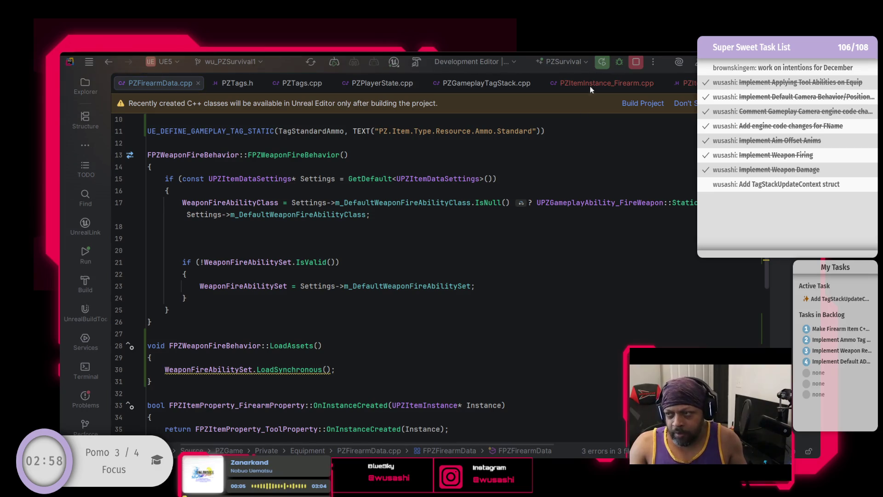
Build PZSurvival with Ctrl+Shift+B to surface the undeclared m_AmmoTypes errors
key(ctrl+shift+b)
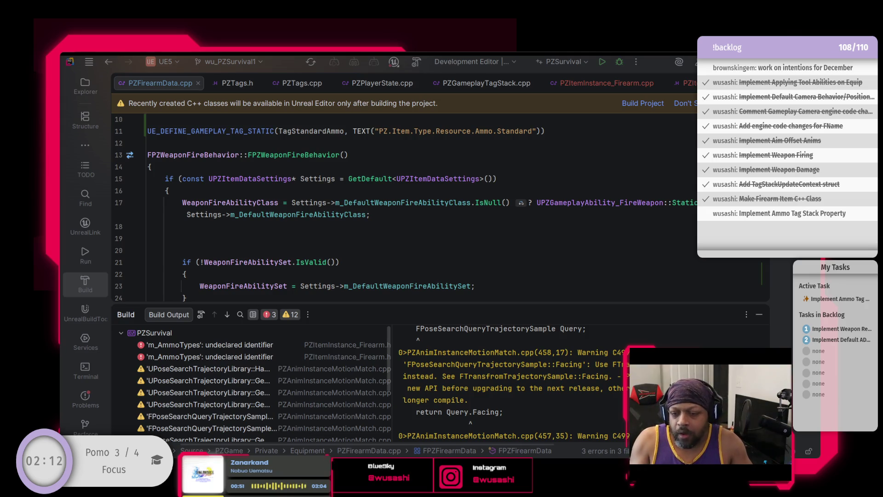
From the m_AmmoTypes error, replace GetAmmoTypeData's inline 'return m_AmmoTypes' body with a semicolon
double_click(207, 344)
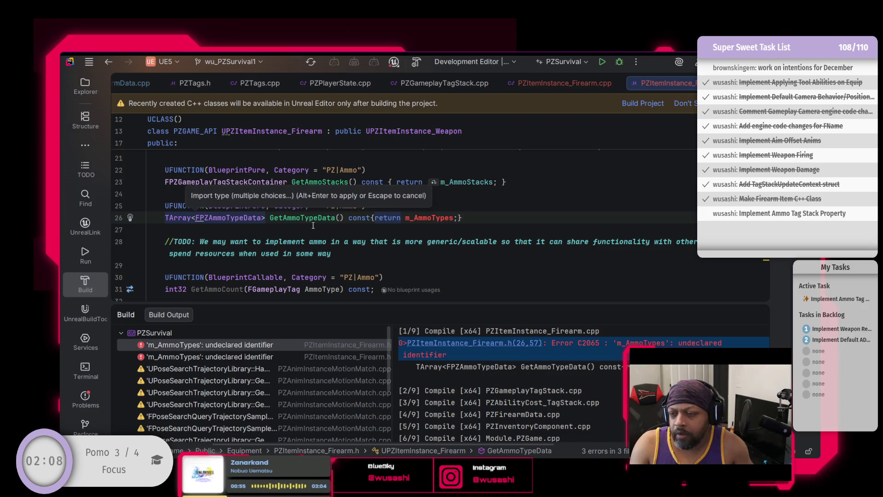
click(479, 219)
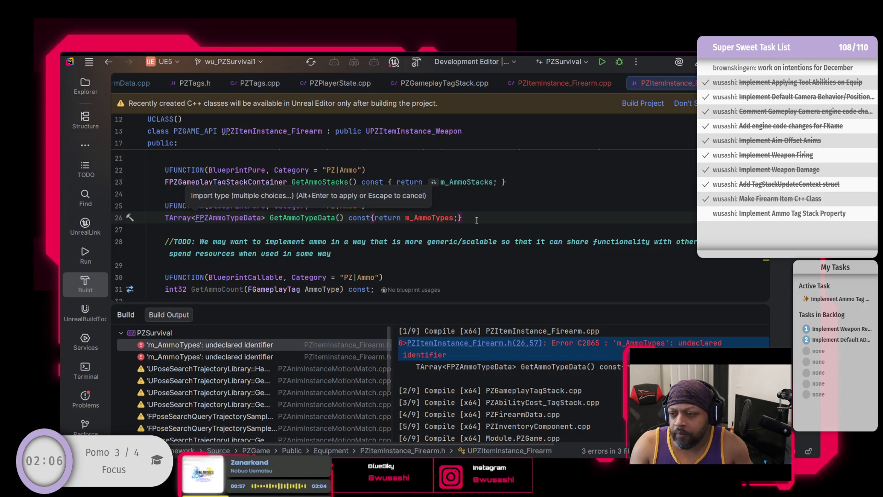
drag(479, 219, 522, 195)
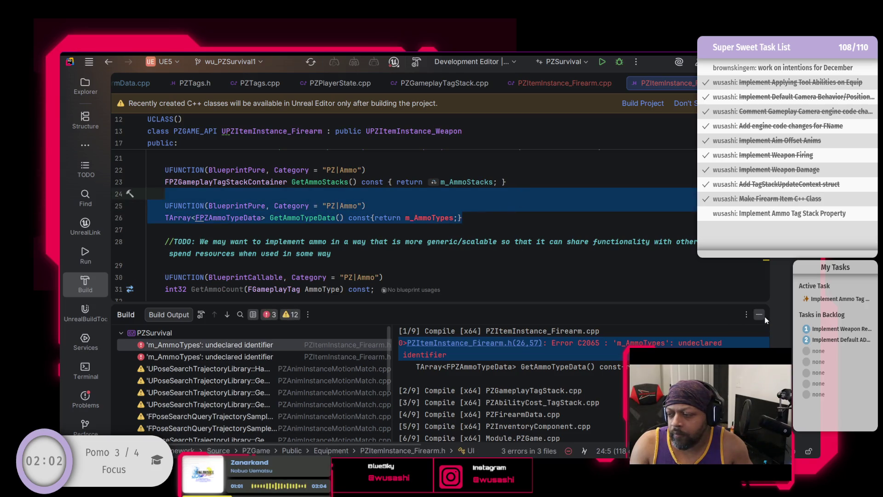
click(762, 315)
click(425, 210)
click(464, 217)
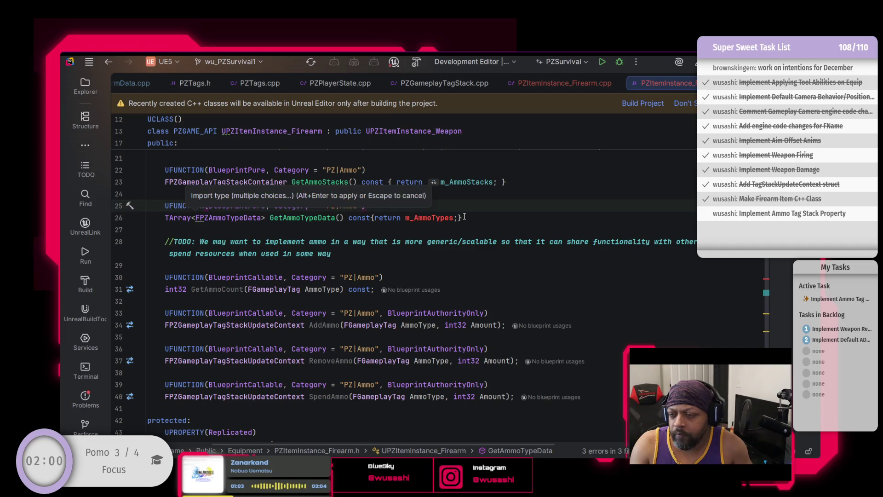
drag(463, 217, 372, 218)
text(;)
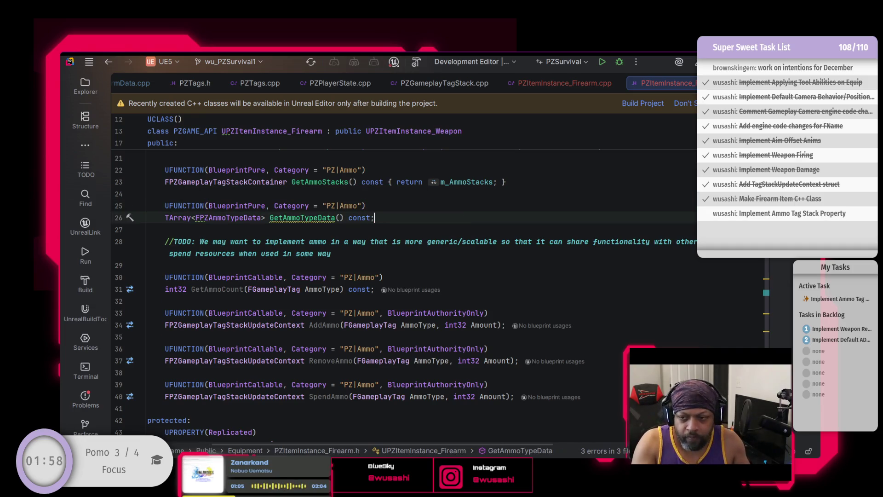
scroll(385, 218, up, 3)
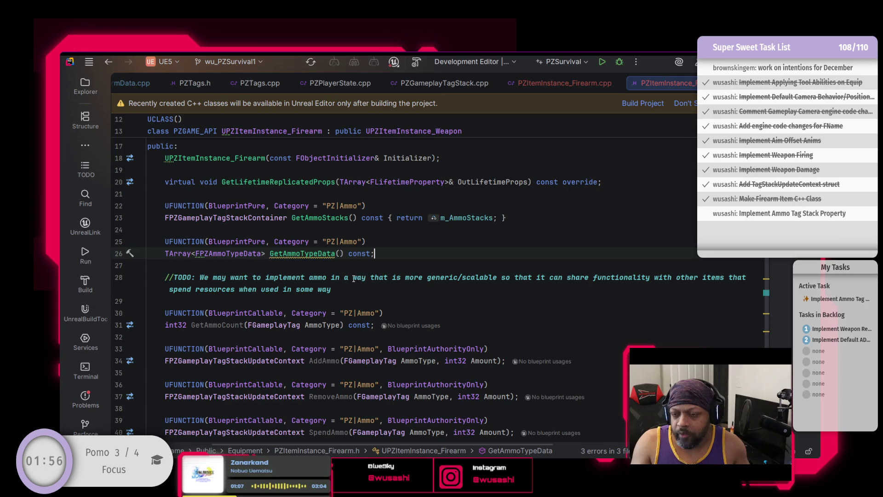
scroll(353, 278, up, 1)
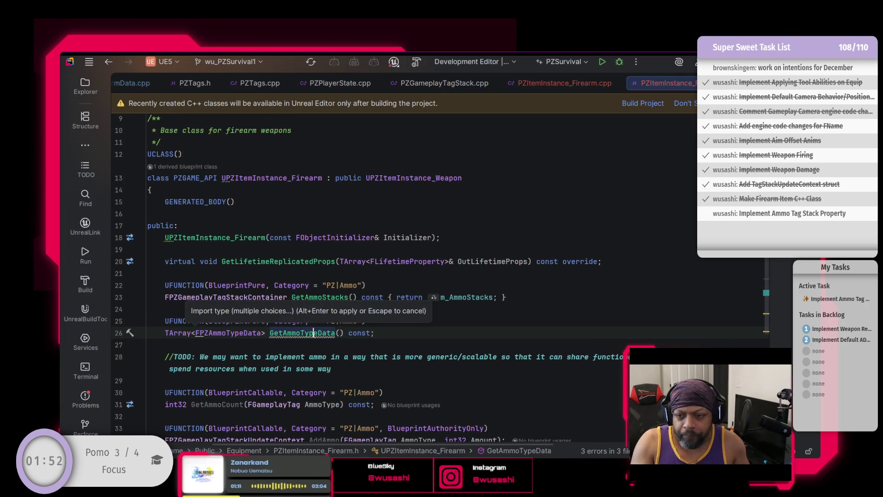
key(Escape)
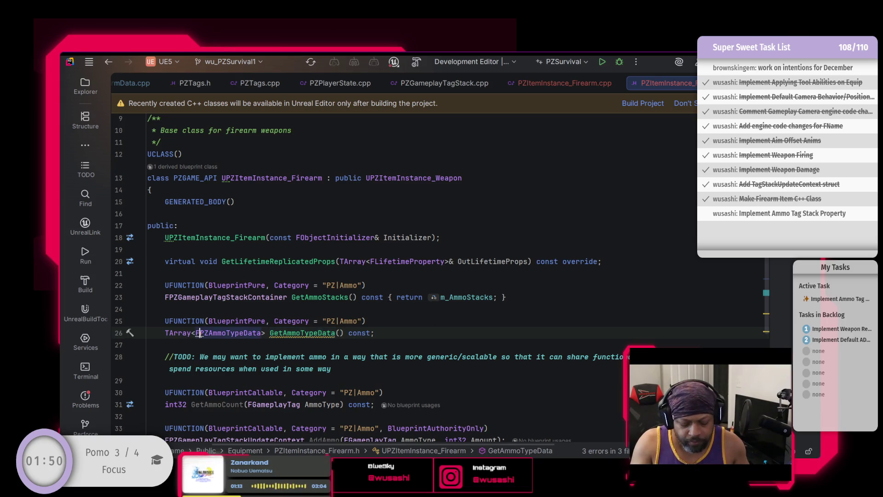
Import the header for FPZAmmoTypeData in PZItemInstance_Firearm.h
click(197, 333)
key(alt+Return)
key(Return)
Generate the GetAmmoTypeData definition in PZItemInstance_Firearm.cpp and begin its body with 'return'
click(319, 333)
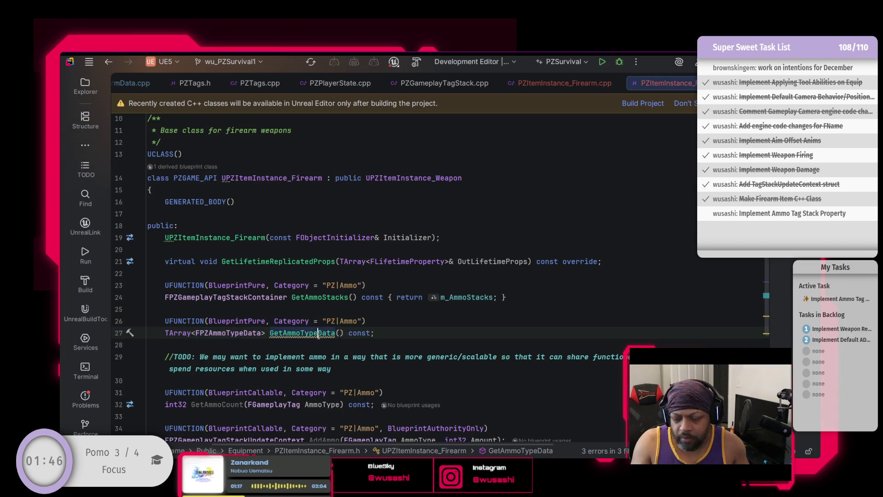
key(alt+Return)
key(Return)
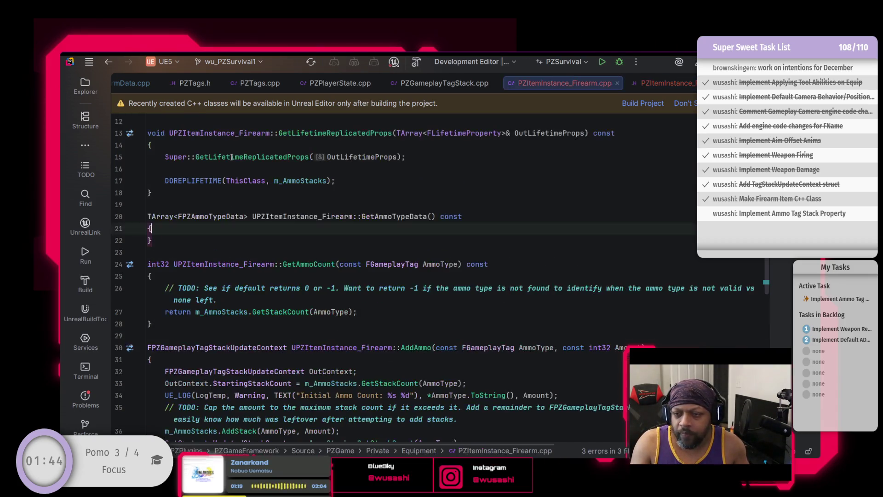
key(Return)
text(return)
key(BackSpace)
key(BackSpace)
key(BackSpace)
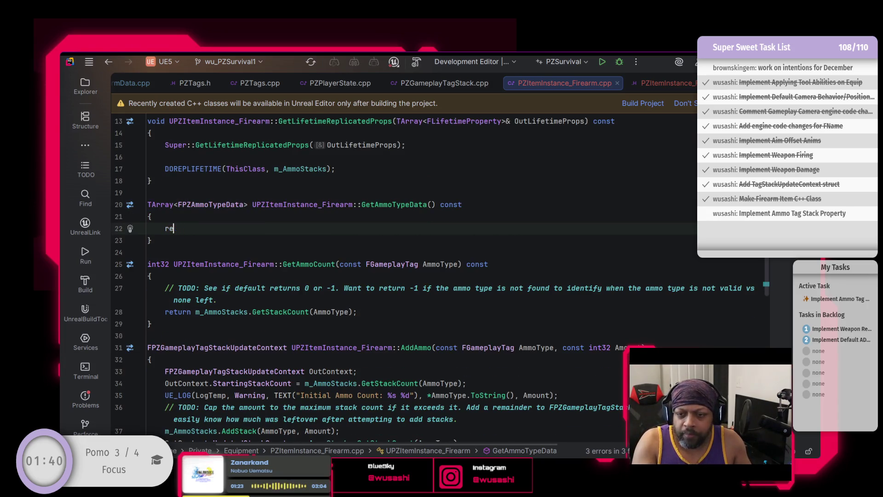
text(if ()
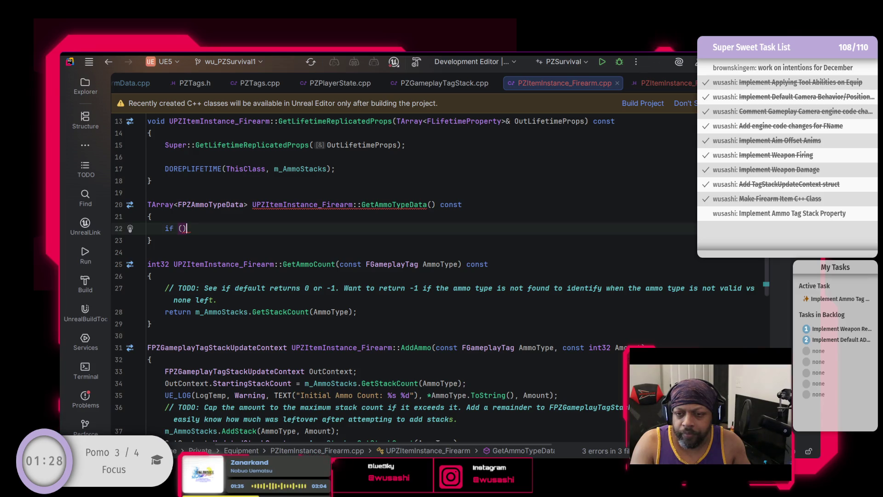
key(BackSpace)
key(BackSpace)
key(BackSpace)
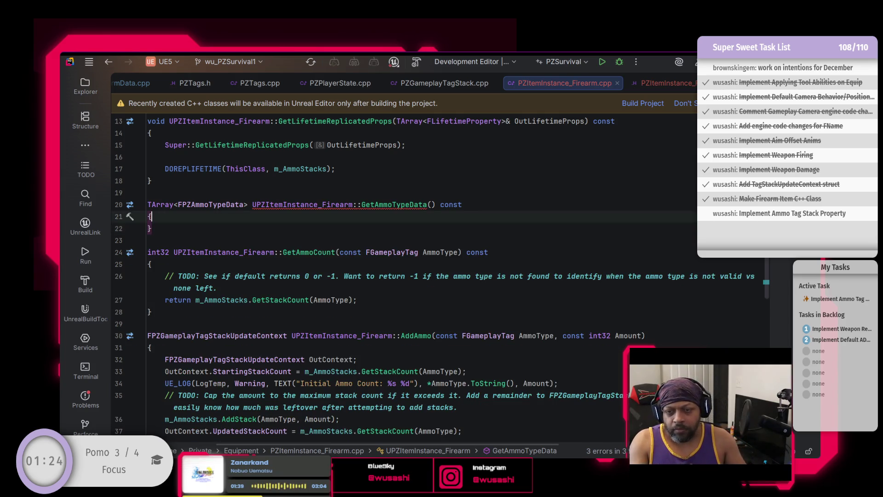
key(Return)
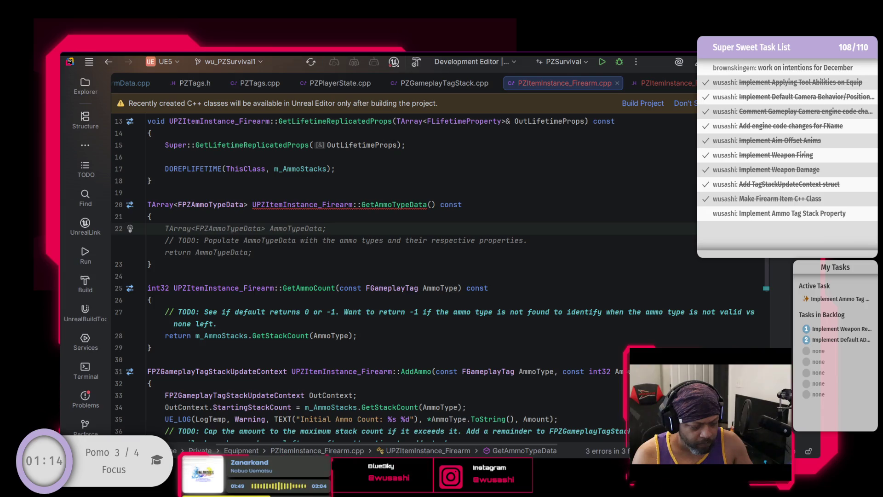
key(Escape)
text(return)
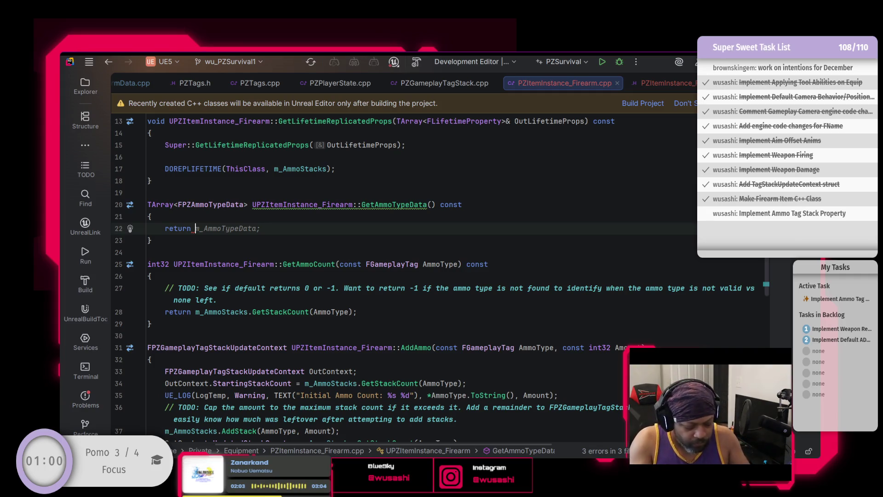
Complete the return as m_ItemTypeData.Get<FPZFirearmData>().m_AmmoTypes
text(m)
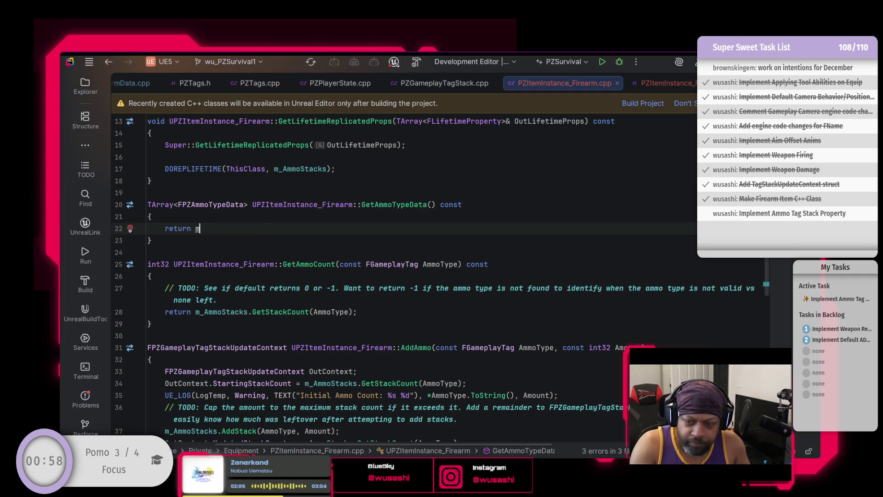
text(_Item)
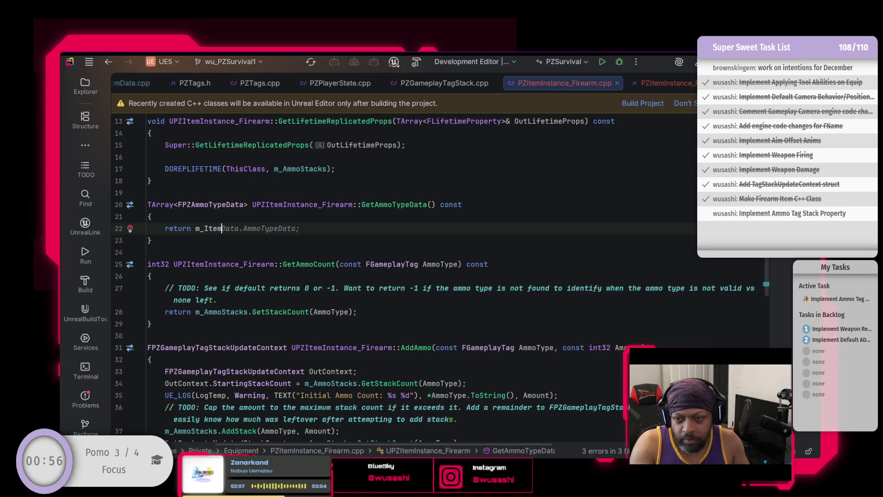
text(TypeData.)
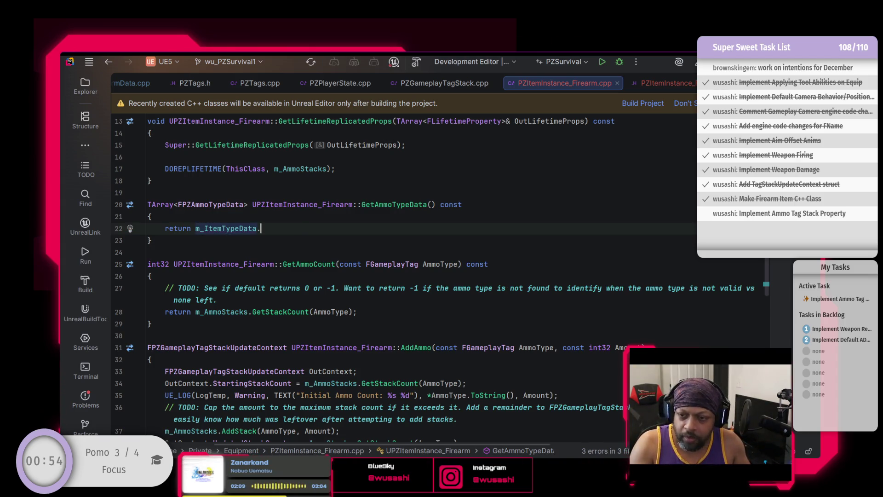
text(Get)
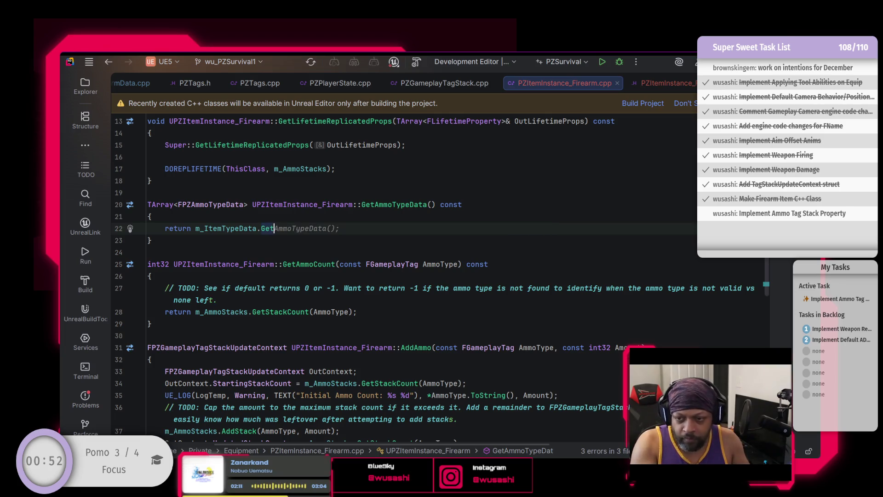
text(<>)
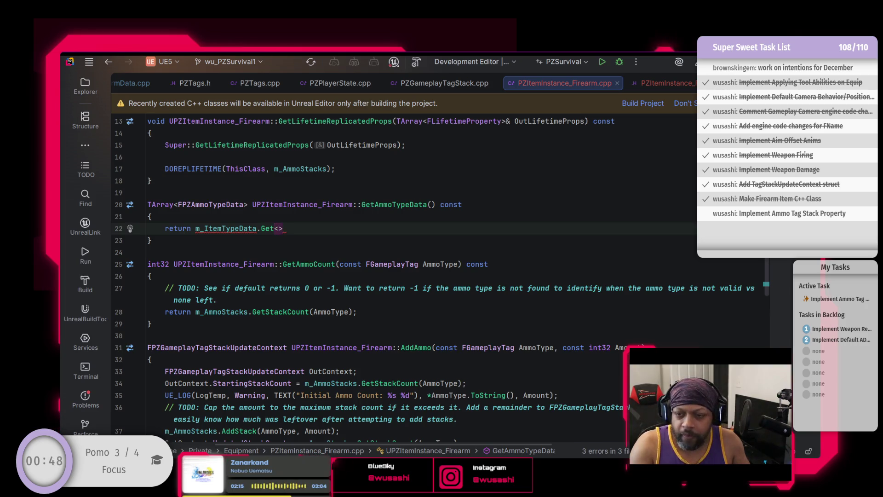
text(F)
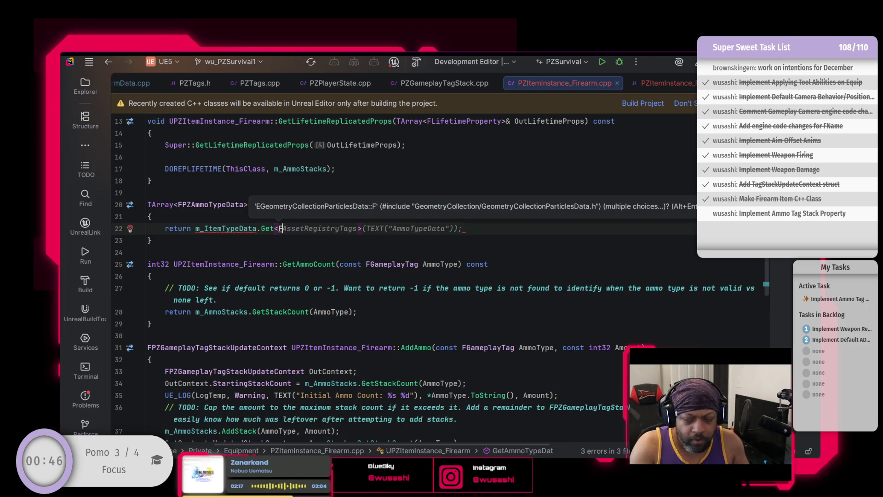
text(PZ)
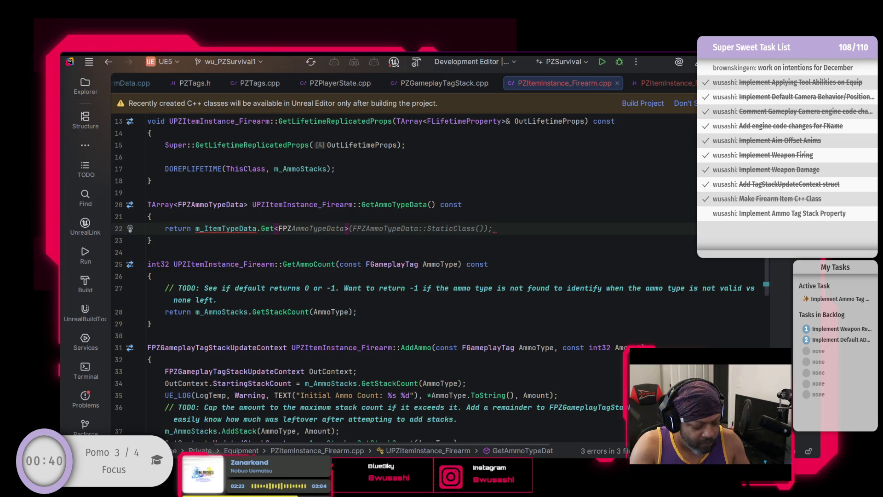
text(Fir>)
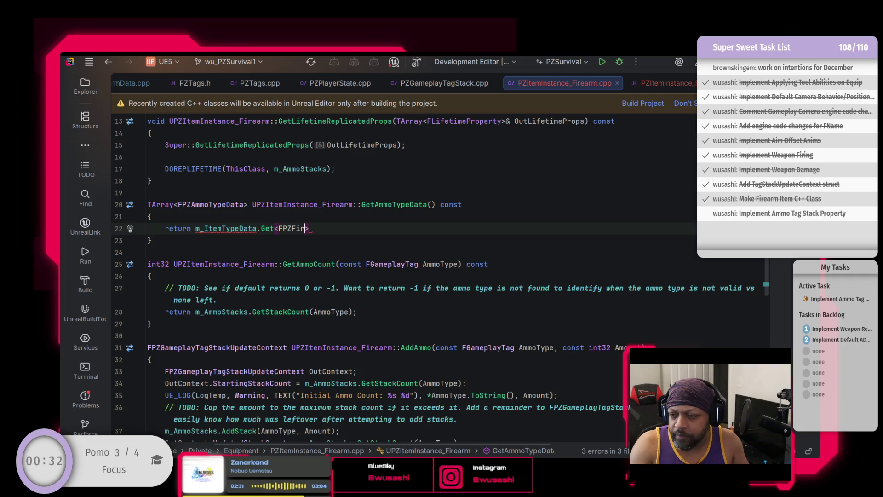
key(ctrl+space)
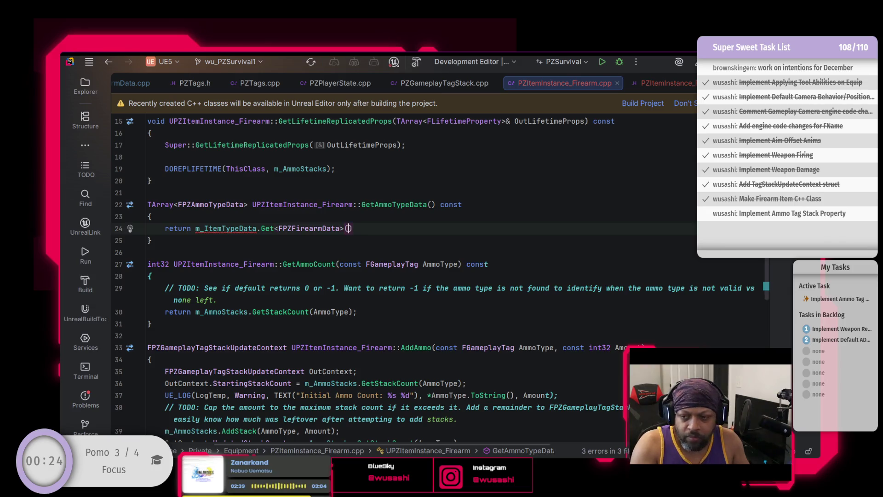
text(())
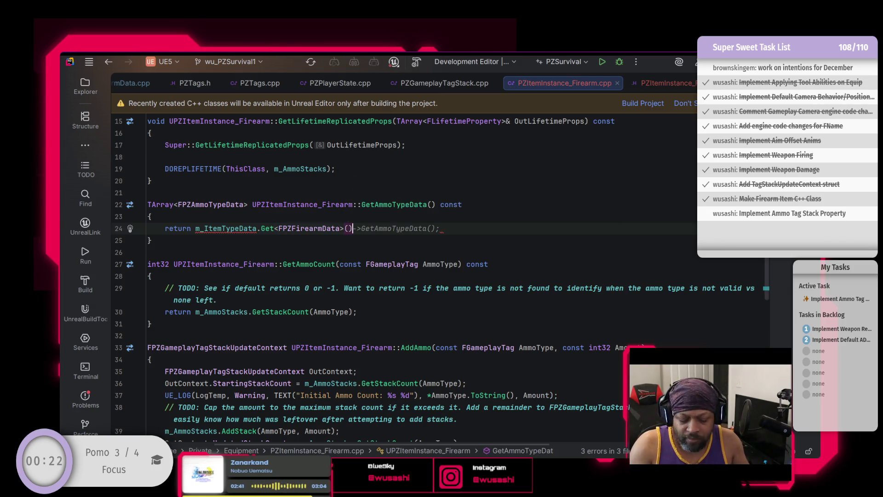
text(.)
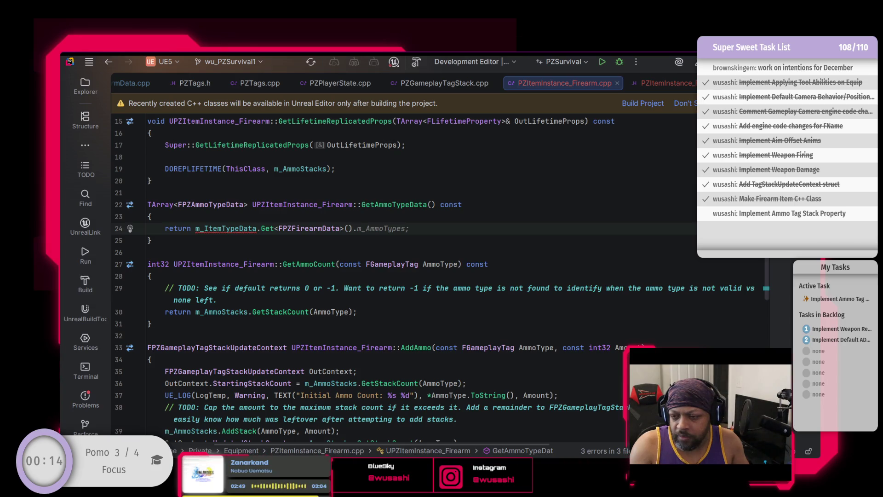
key(Tab)
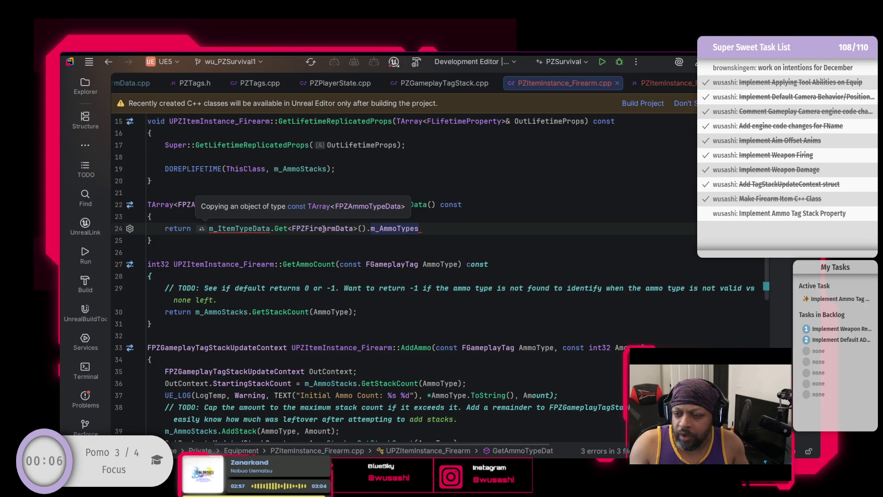
ctrl+click(397, 229)
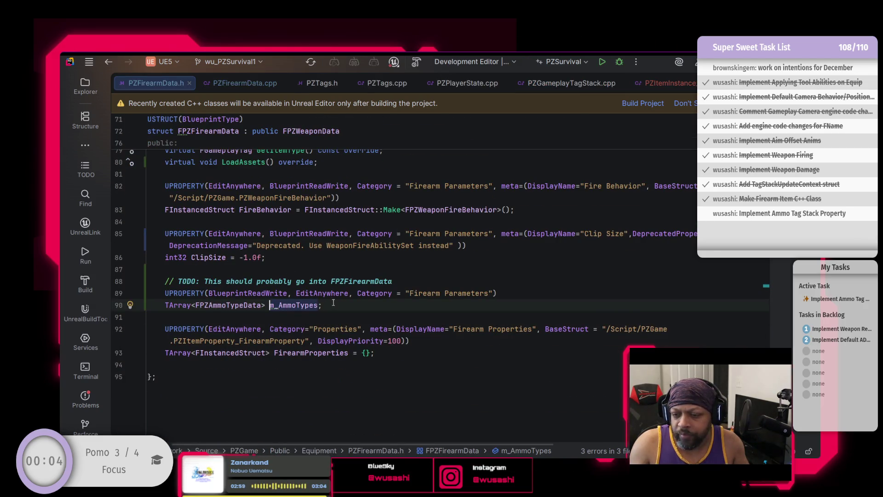
Delete the TODO comment line above m_AmmoTypes and go back to GetAmmoTypeData
click(392, 281)
drag(391, 281, 167, 281)
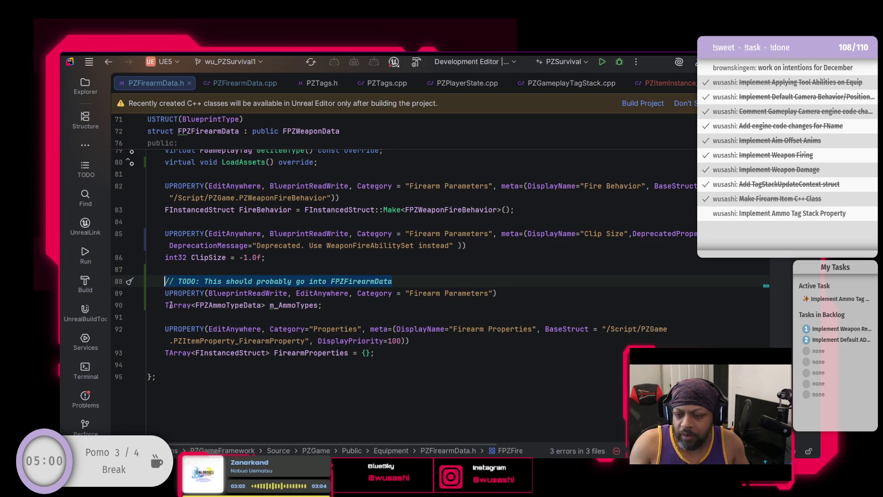
key(BackSpace)
key(BackSpace)
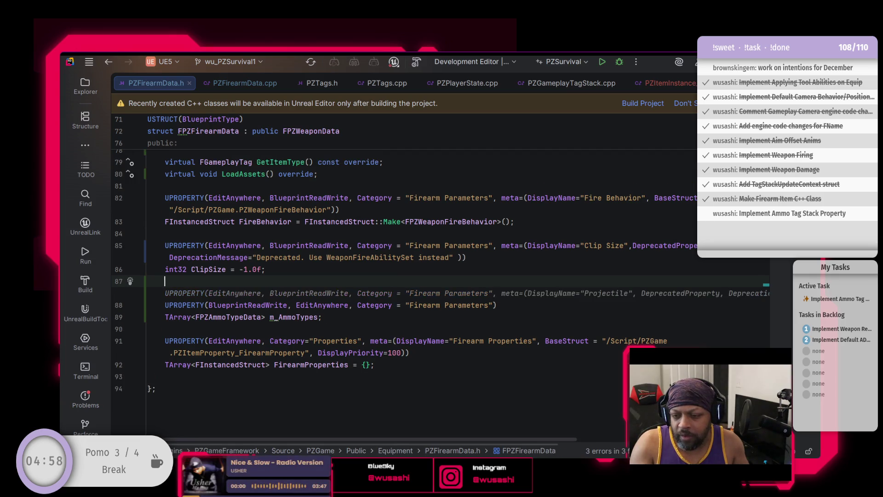
click(342, 313)
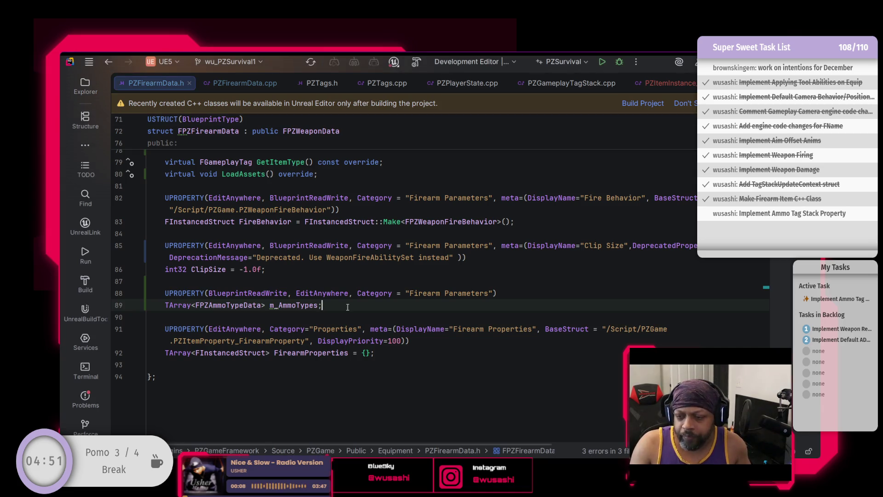
key(ctrl+alt+Left)
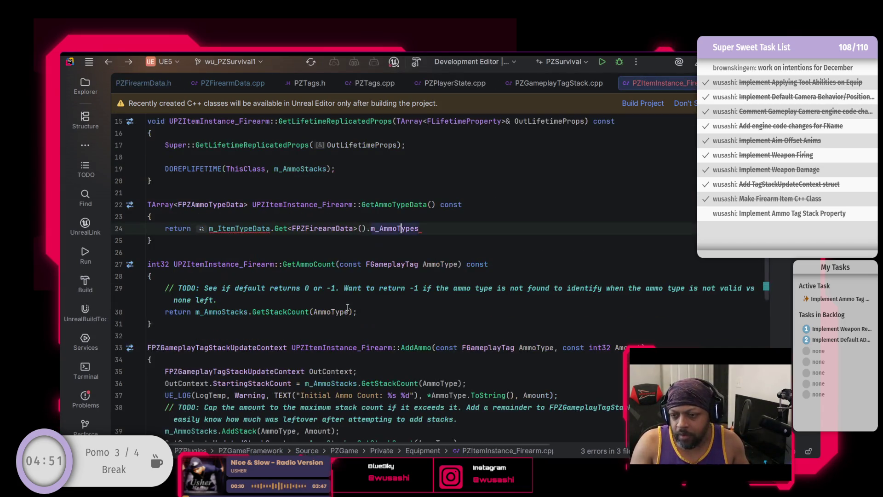
Inspect the m_ItemTypeData declaration in PZItemInstance.h, then return to GetAmmoTypeData
click(235, 229)
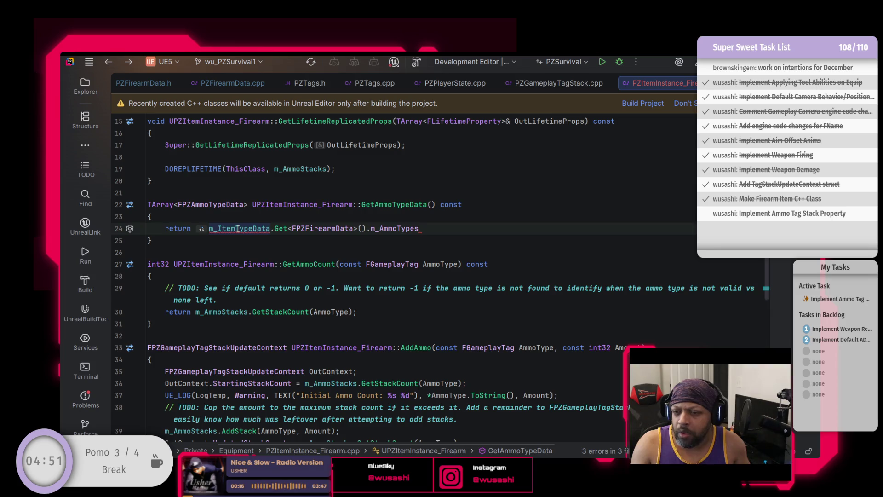
scroll(234, 237, up, 1)
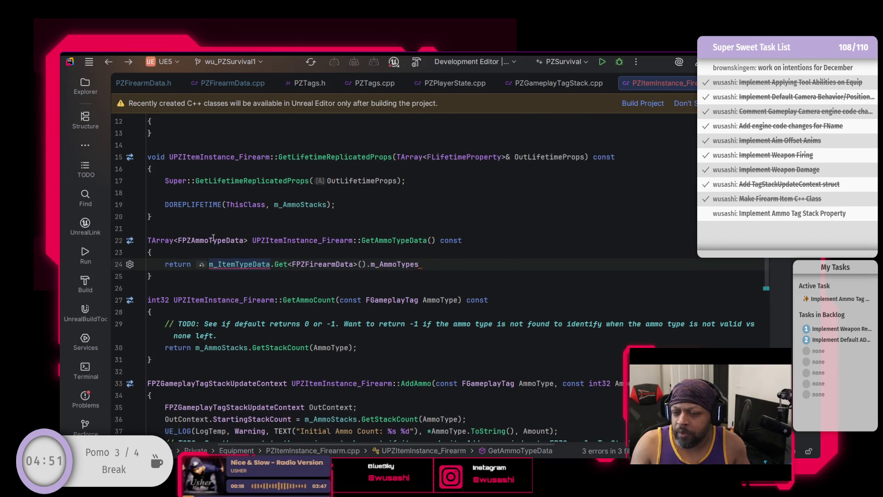
ctrl+click(260, 267)
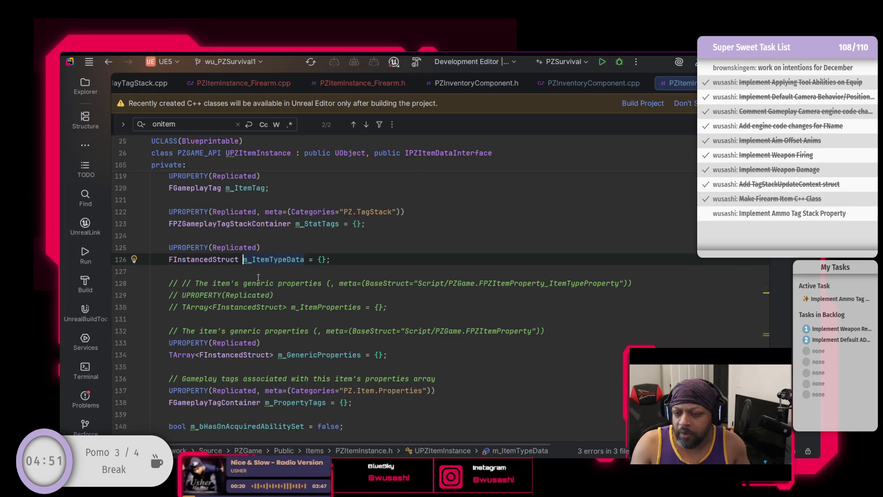
scroll(283, 268, up, 4)
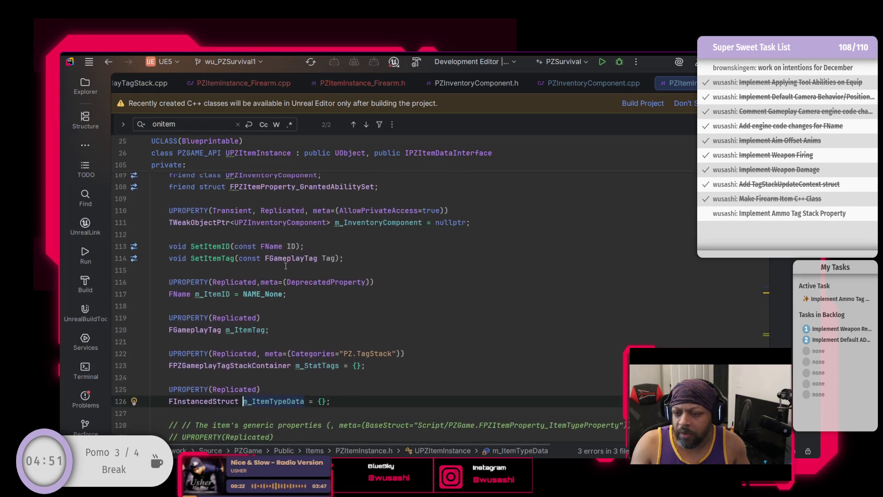
scroll(285, 266, up, 3)
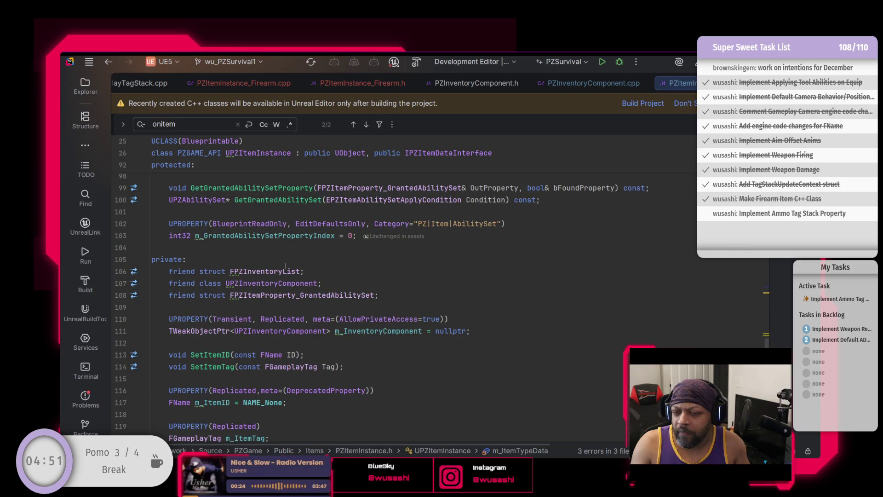
scroll(286, 265, up, 3)
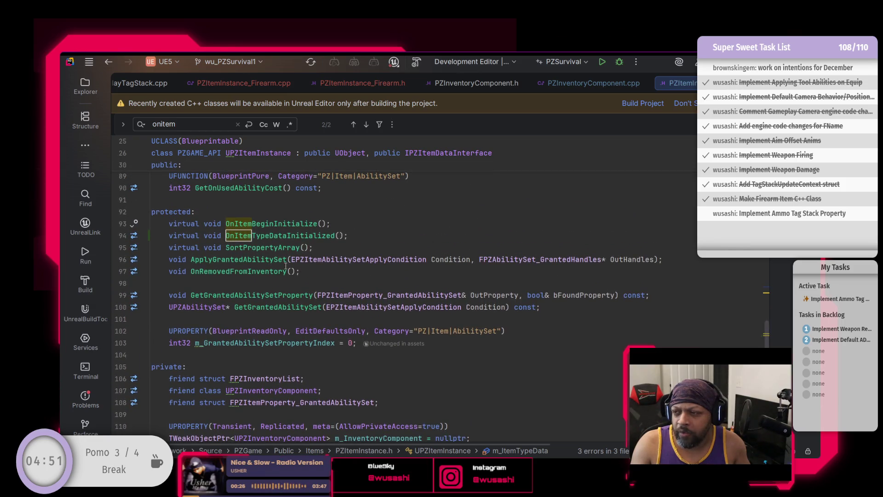
key(ctrl+alt+Left)
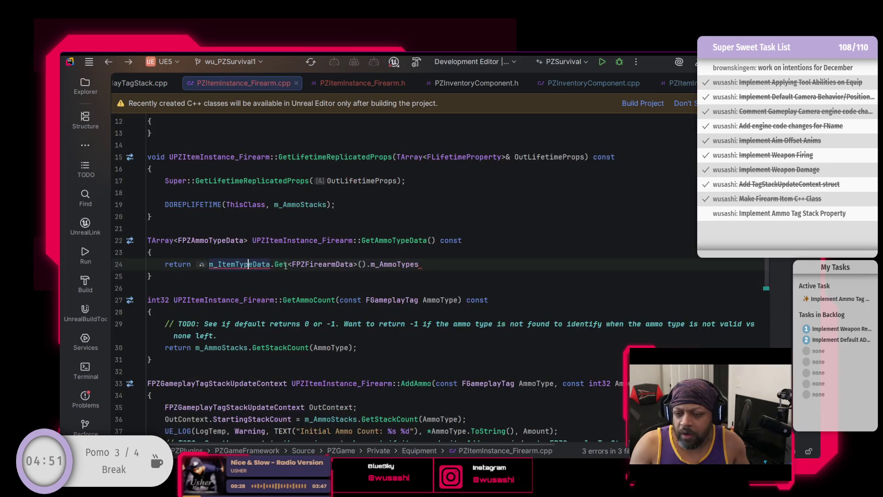
Try replacing m_ItemTypeData in the return statement with GetItem, then undo it
drag(269, 266, 207, 265)
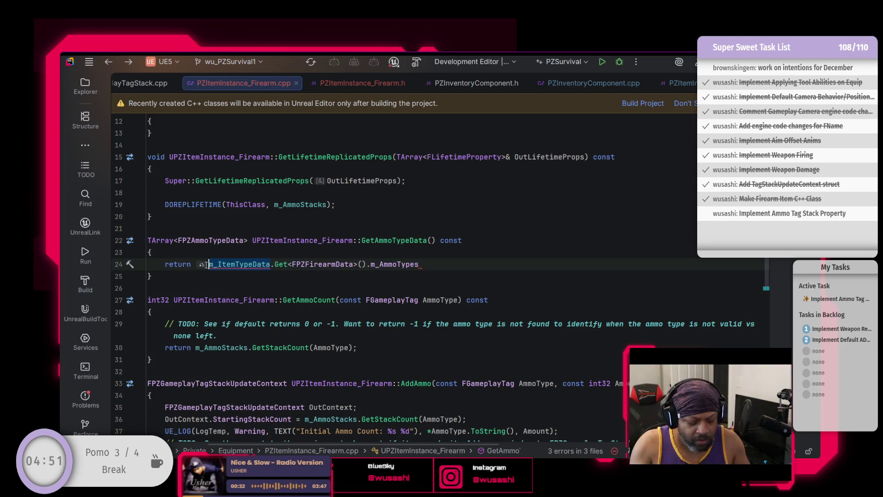
text(GetItem)
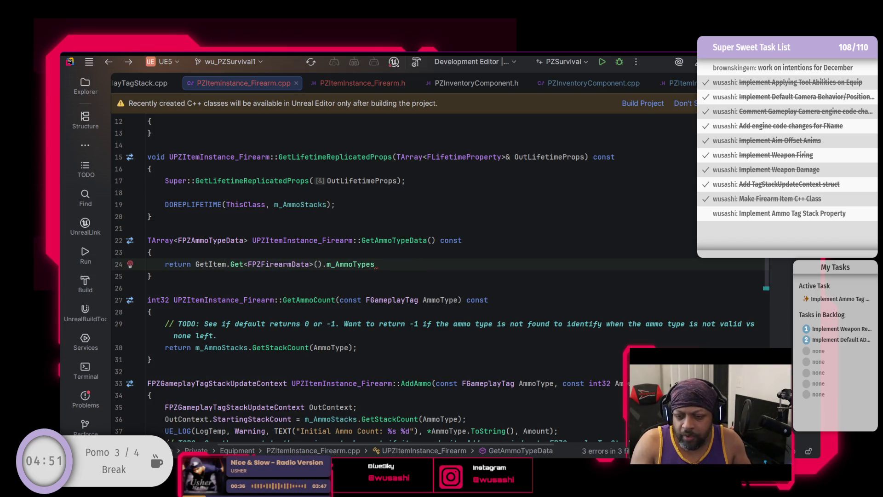
key(ctrl+z)
key(ctrl+z)
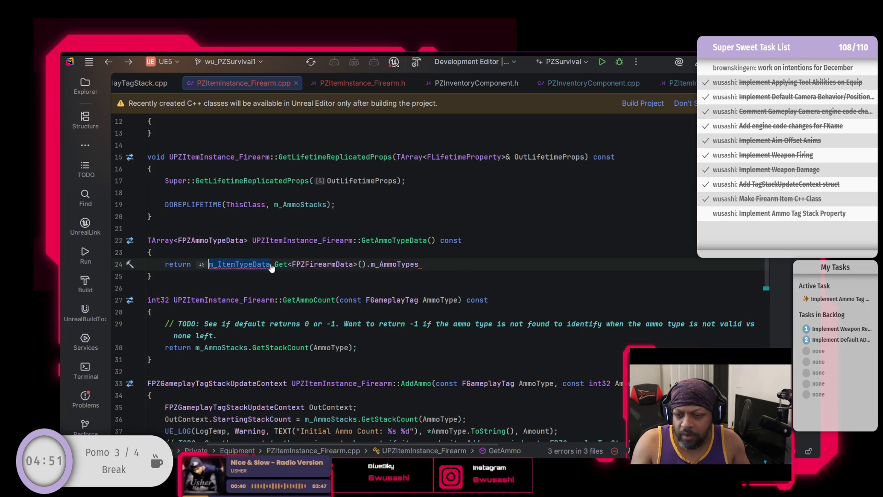
Reopen the m_ItemTypeData declaration and select the property with its UPROPERTY on lines 125–126
ctrl+click(241, 264)
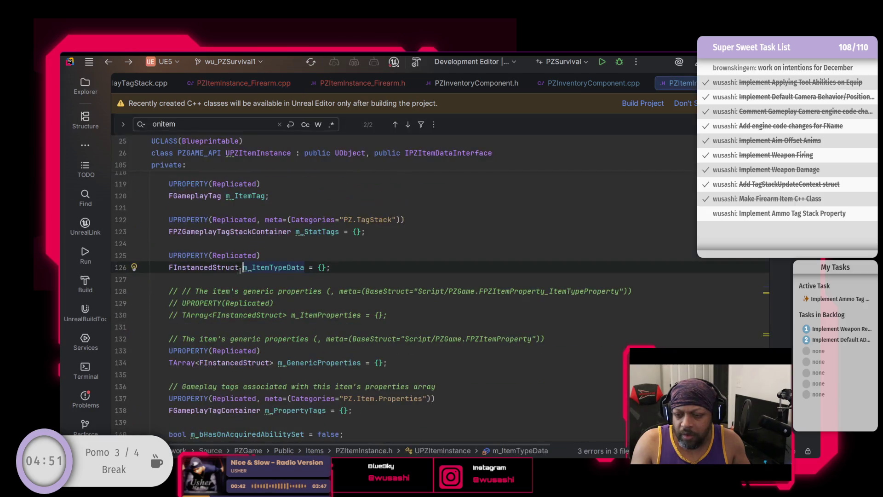
scroll(271, 284, up, 1)
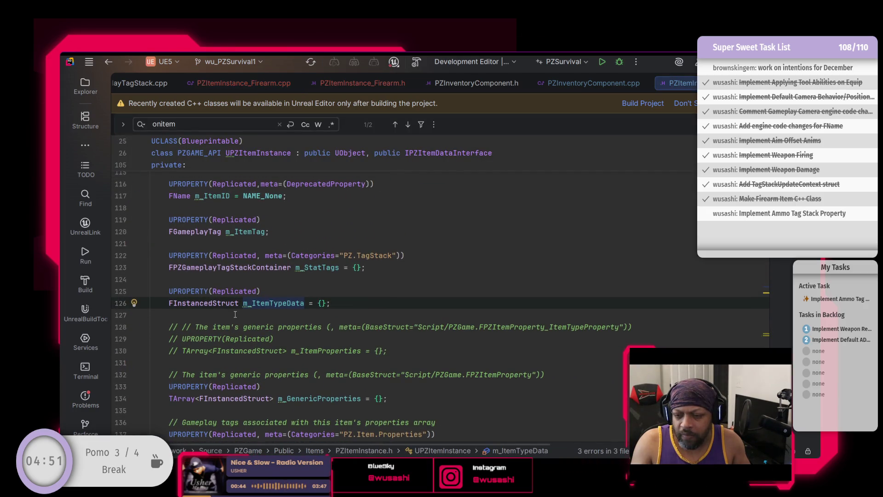
scroll(256, 311, up, 2)
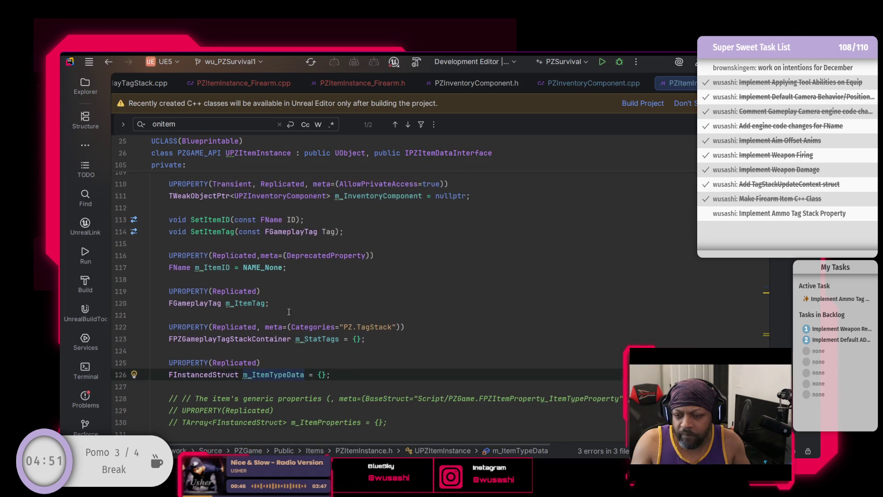
drag(335, 376, 169, 363)
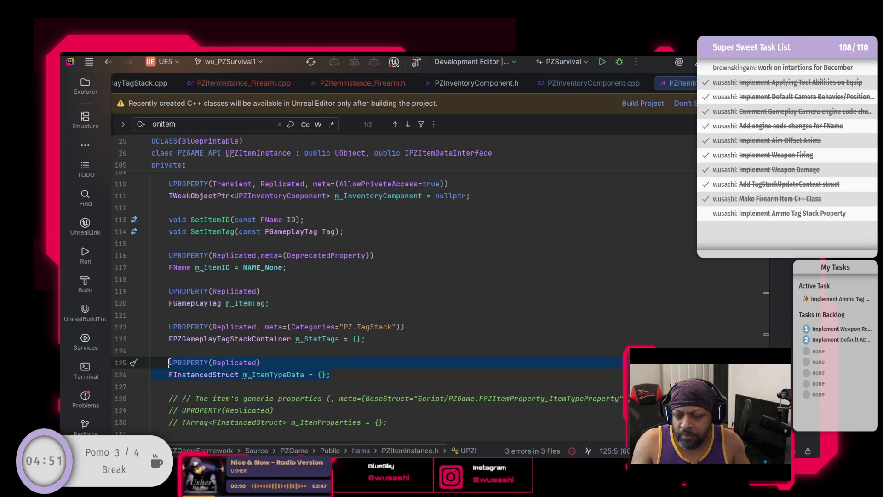
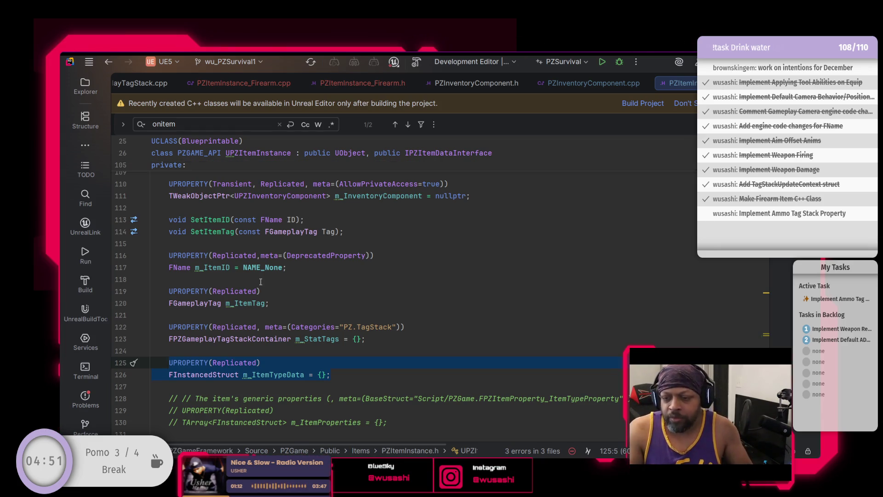
Add a TODO above m_StatTags: 'Use this as the ammo struct instead of what's current in place at the Firearm level'
click(225, 319)
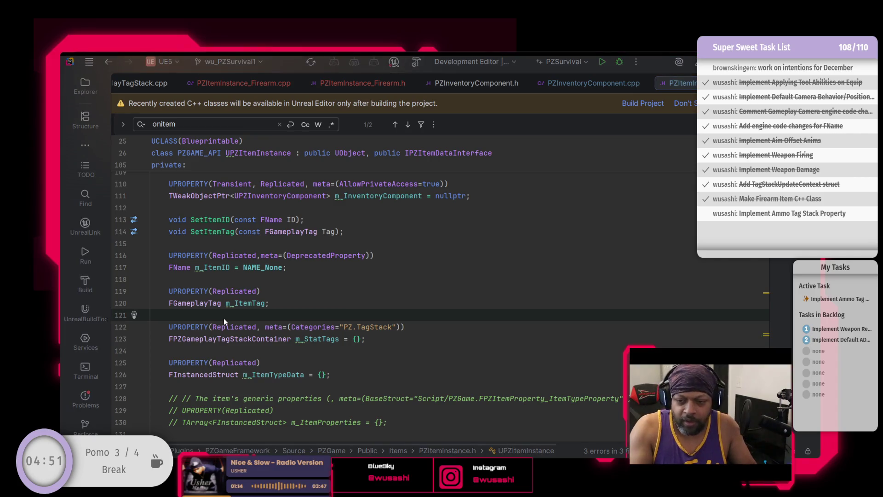
key(Return)
text(// TODO:)
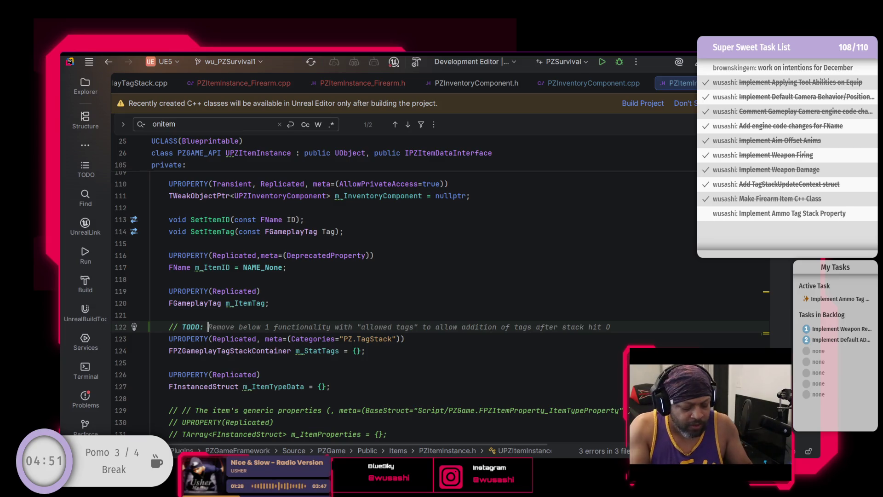
key(shift+End)
key(Delete)
text(Us)
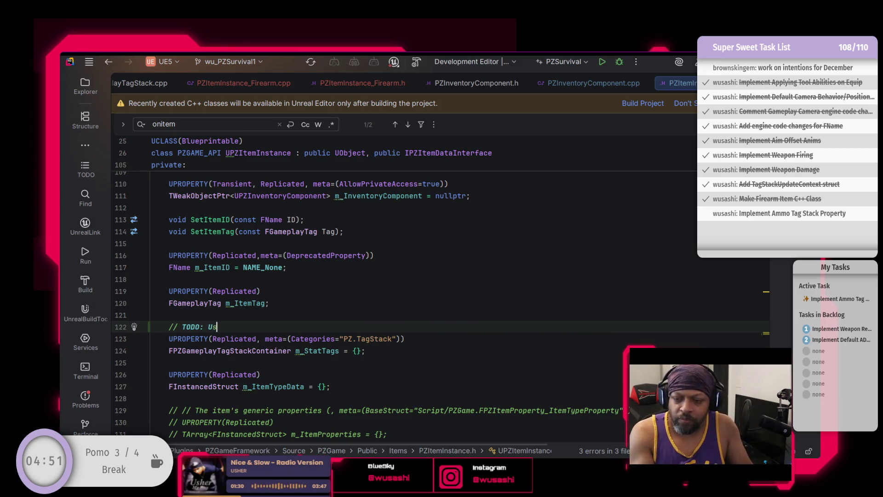
text(e this )
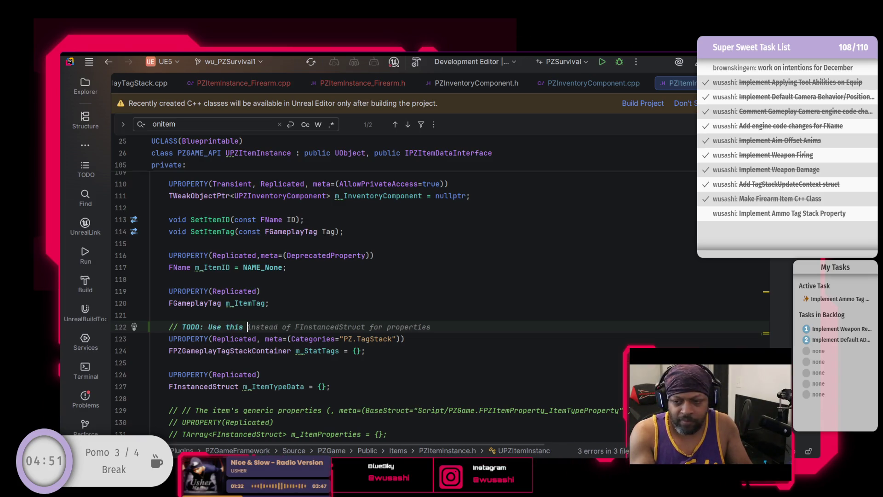
text(as the am)
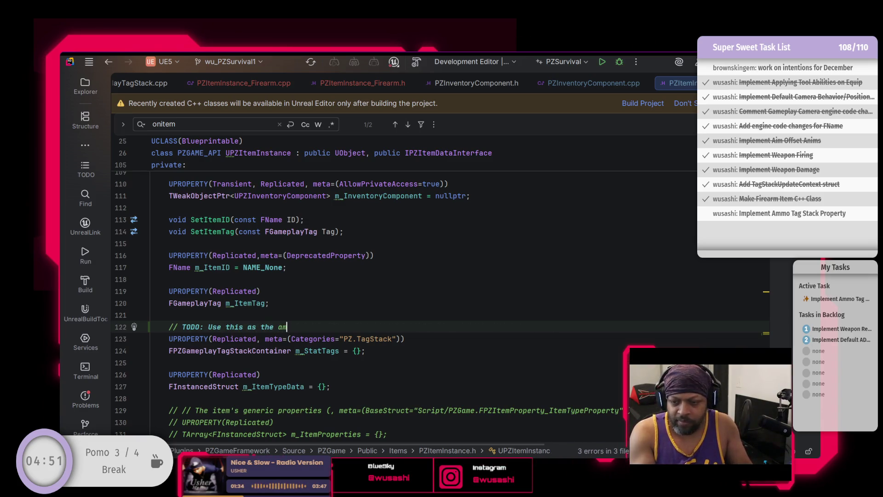
text(mo struct i)
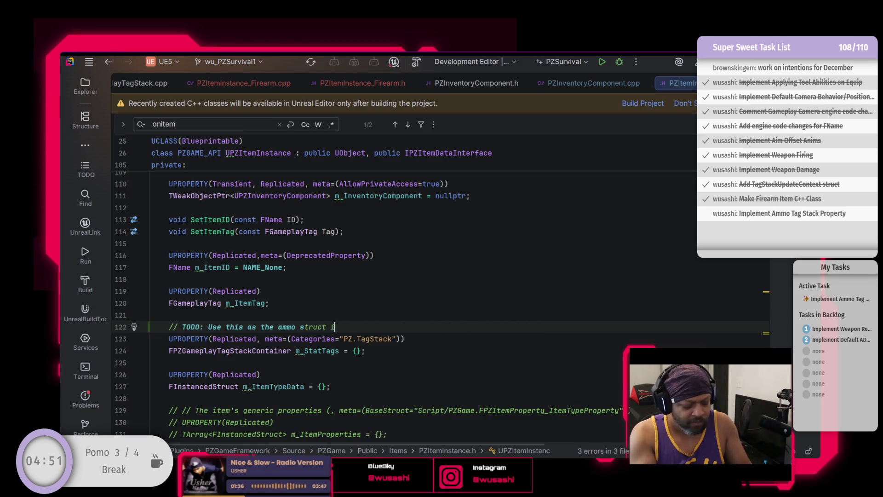
text(nstead of )
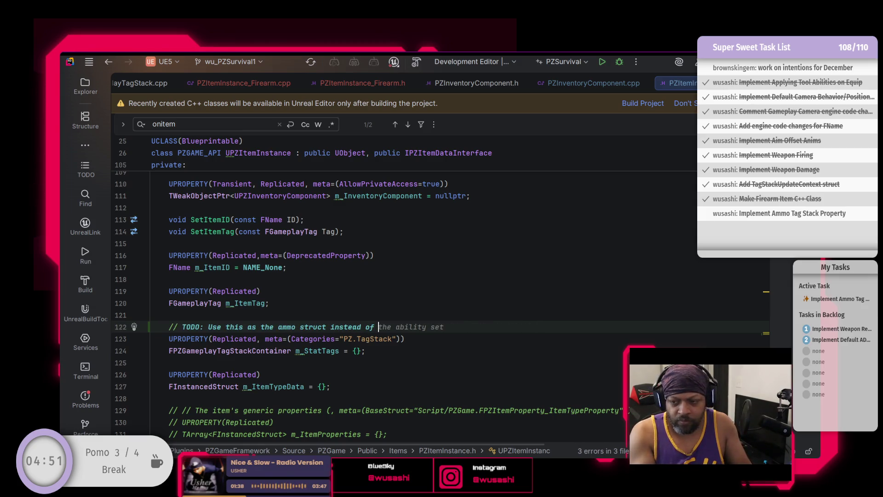
text(what's cur)
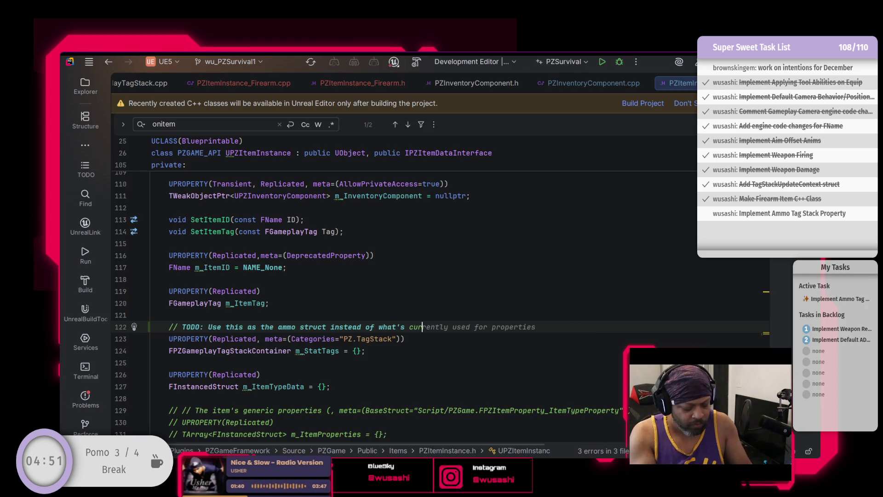
text(rent in place )
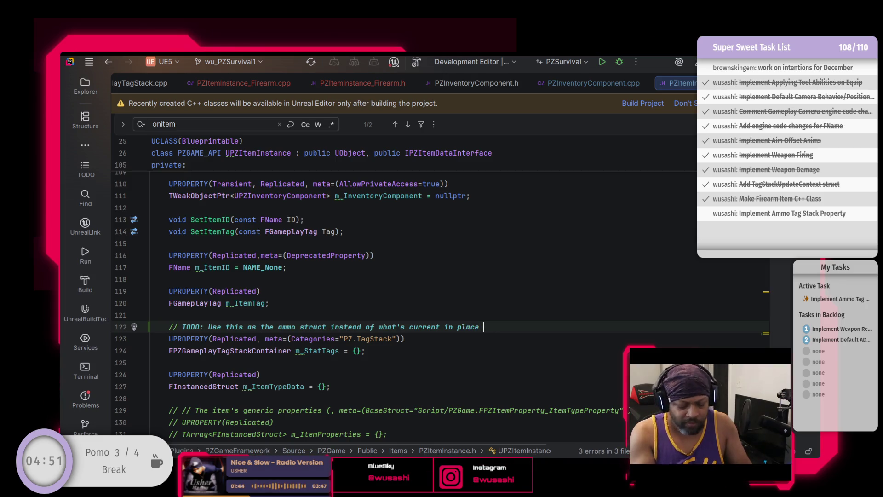
text(at )
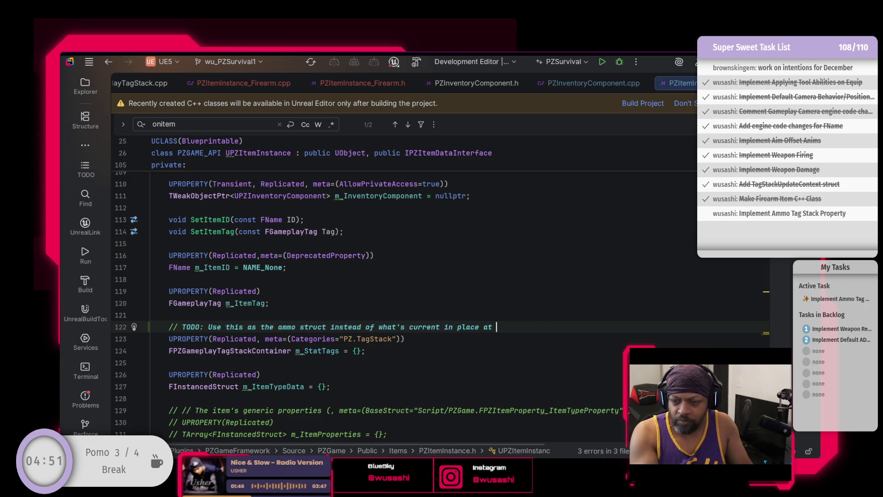
text(the)
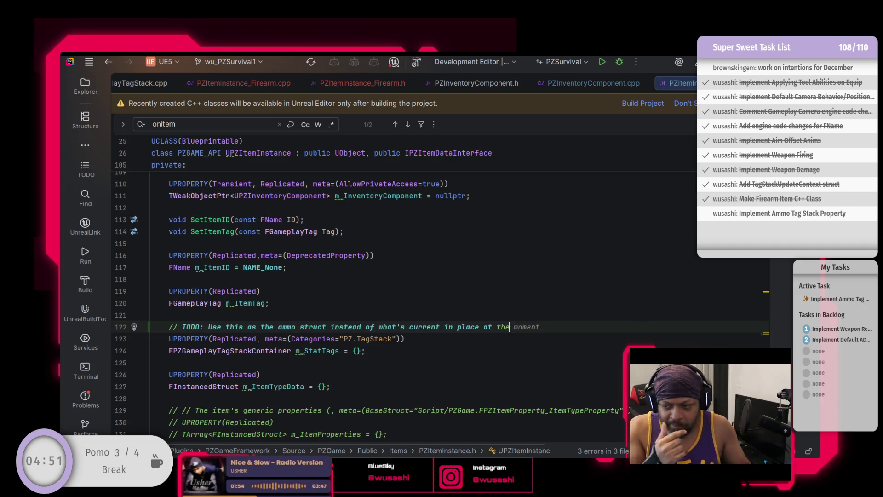
text( Fire)
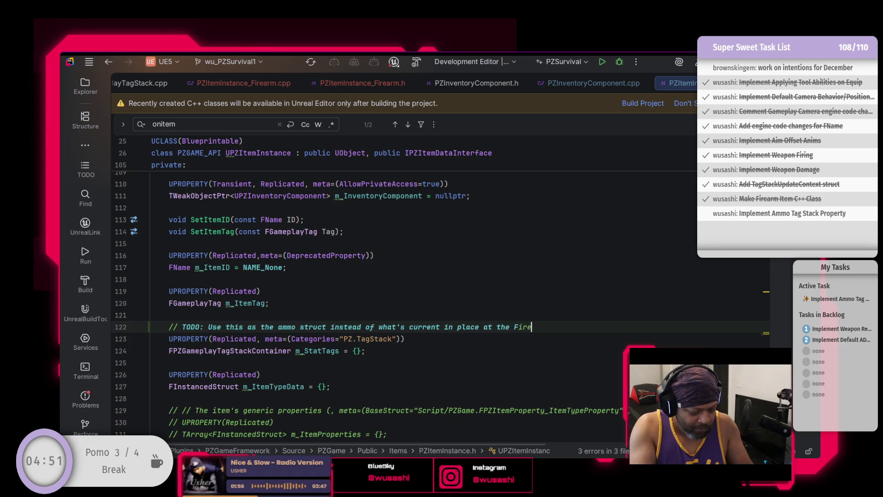
text(arm level)
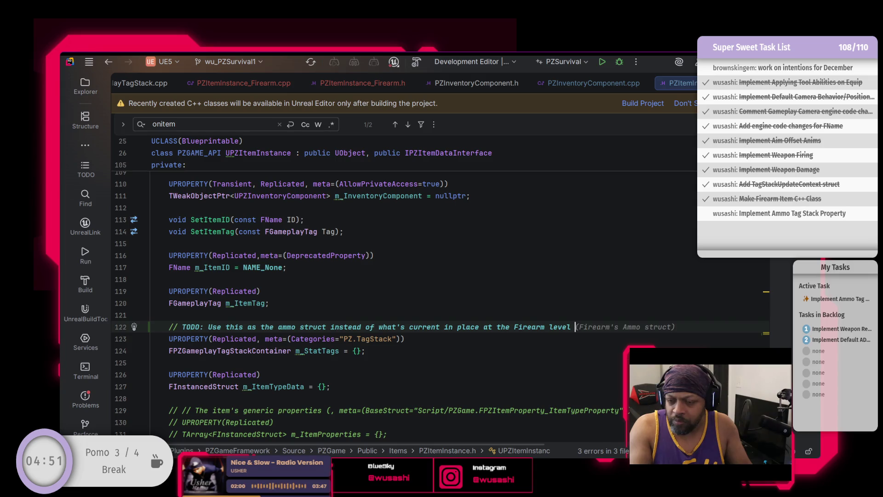
key(BackSpace)
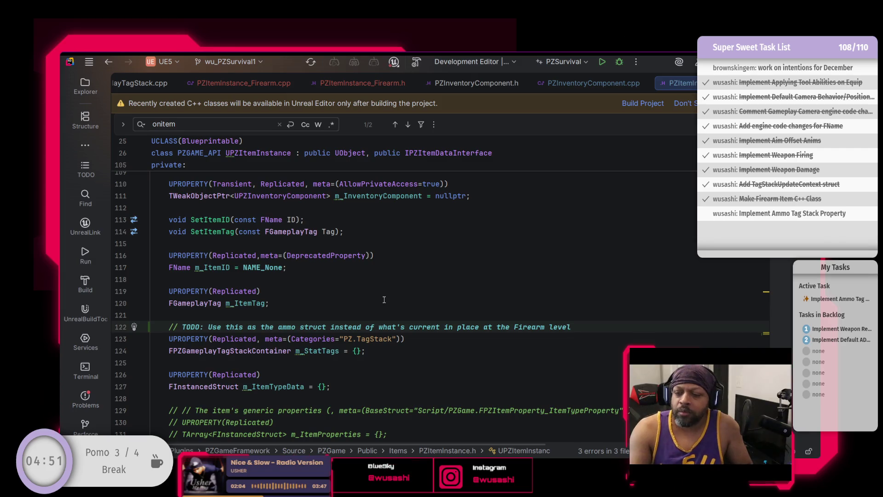
click(311, 353)
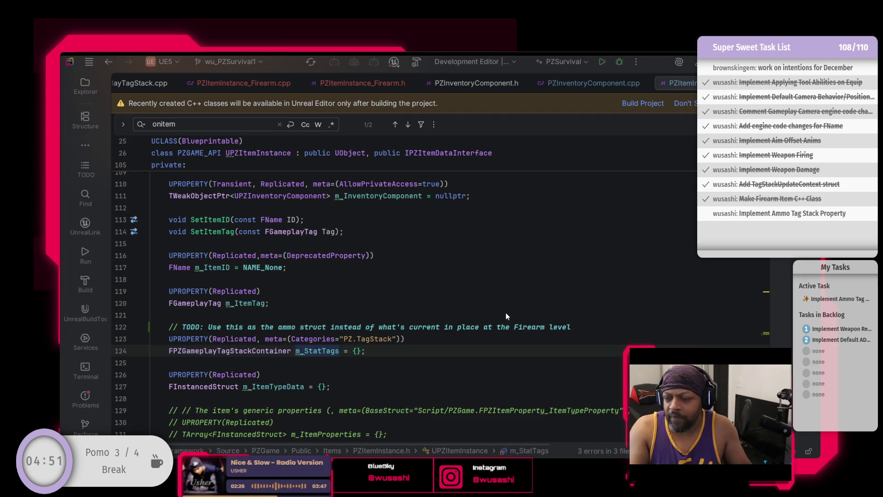
Rename the m_StatTags property to m_ResourceTags
key(ctrl+z)
click(396, 356)
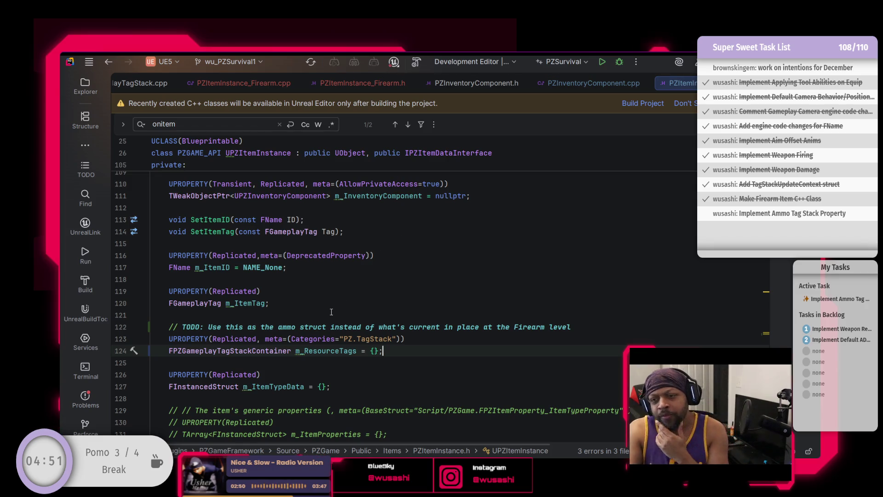
click(335, 351)
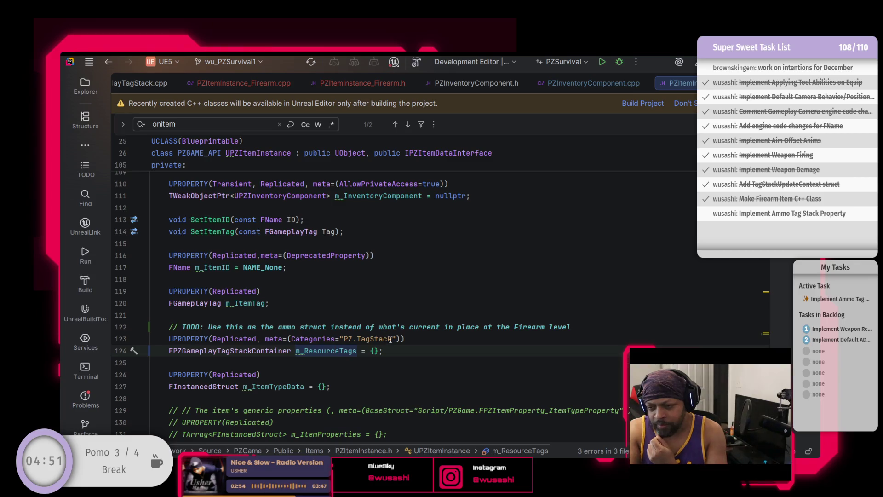
Change the property's category from PZ.TagStack to PZ.Item.Type.Resource
drag(393, 339, 359, 339)
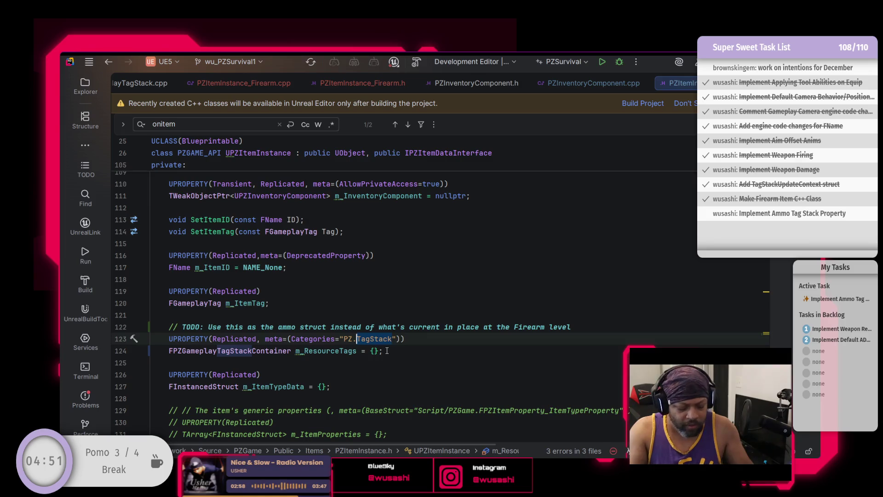
text(Item)
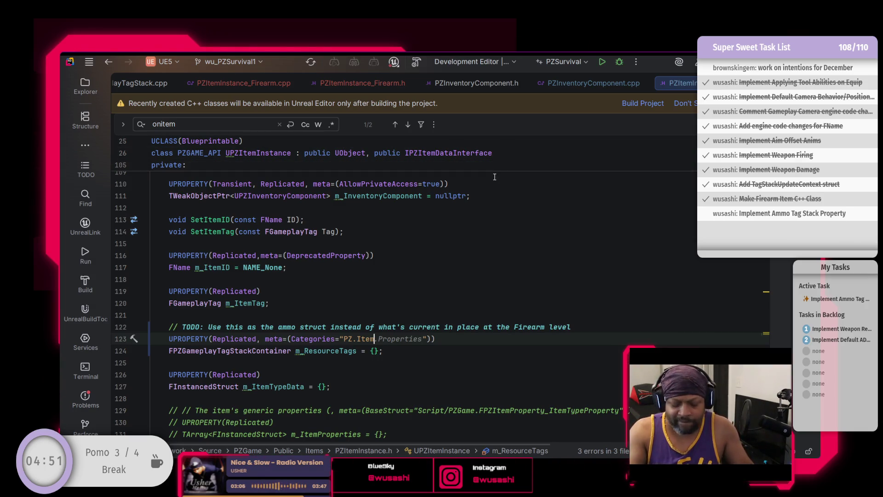
text(Type.Re)
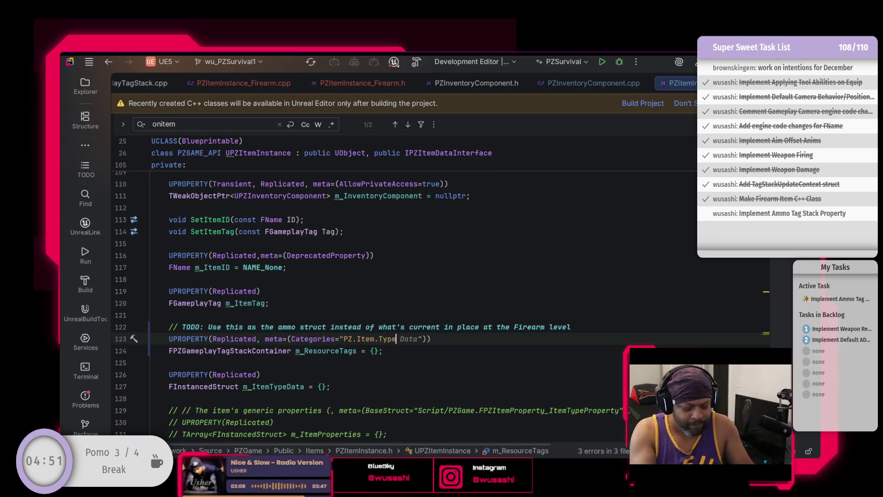
key(Tab)
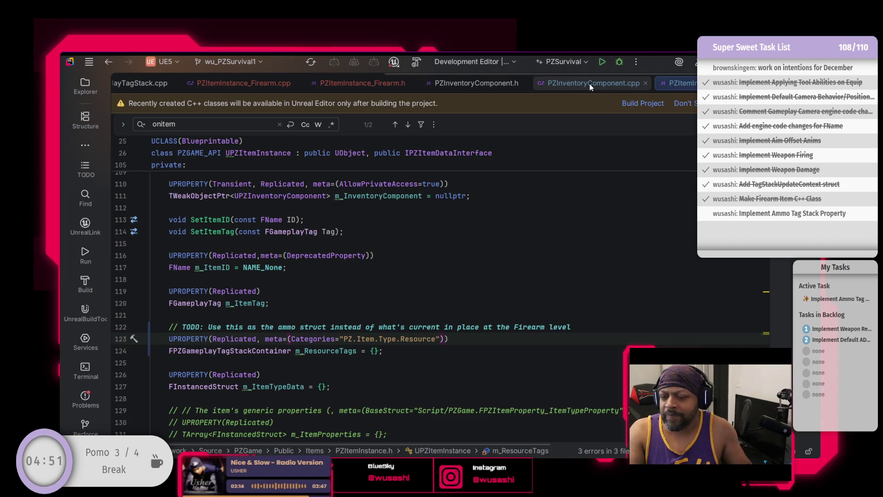
click(360, 81)
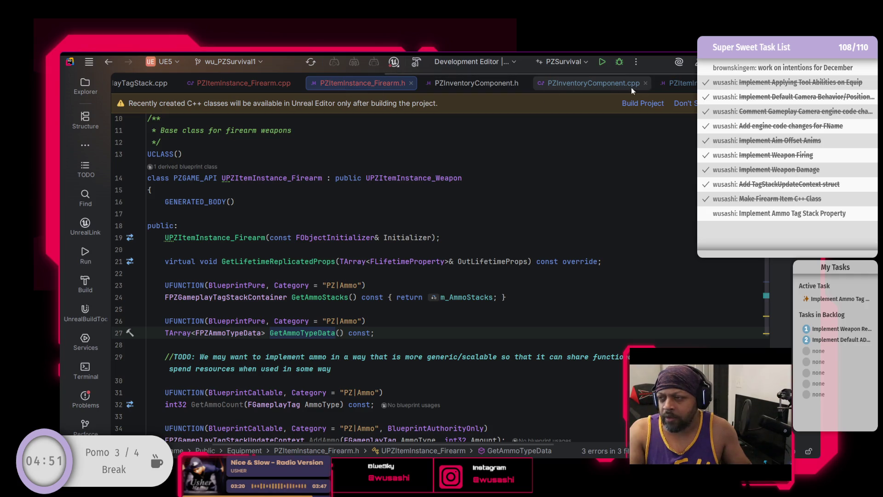
Inspect GetAmmoTypeData in PZItemInstance_Firearm.cpp, then jump to the m_ItemTypeData declaration
click(247, 87)
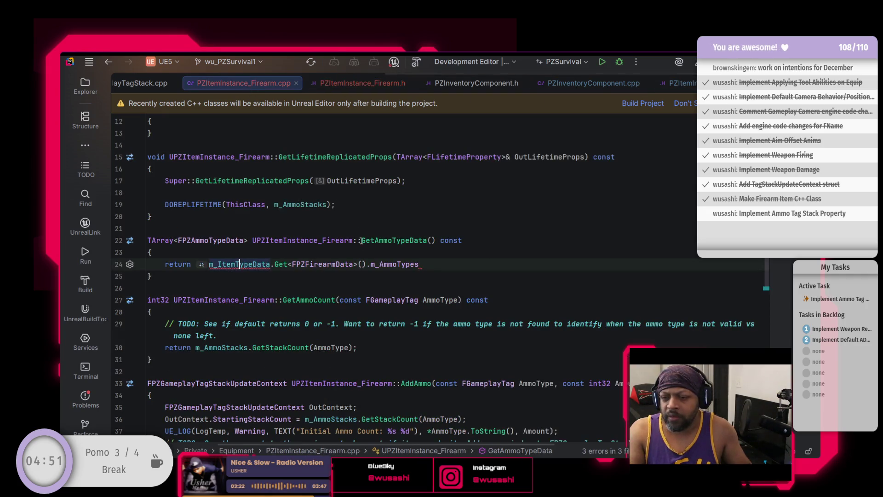
click(322, 264)
scroll(323, 265, up, 4)
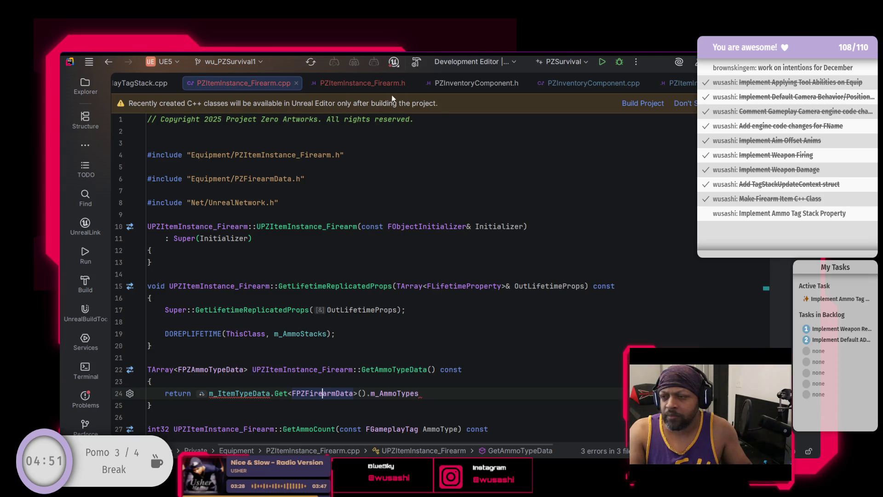
scroll(137, 86, up, 2)
scroll(139, 84, up, 1)
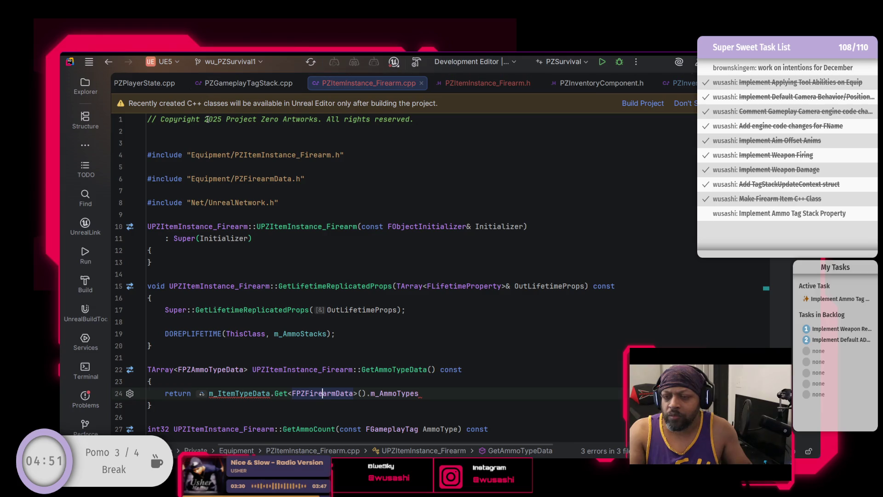
scroll(262, 86, up, 2)
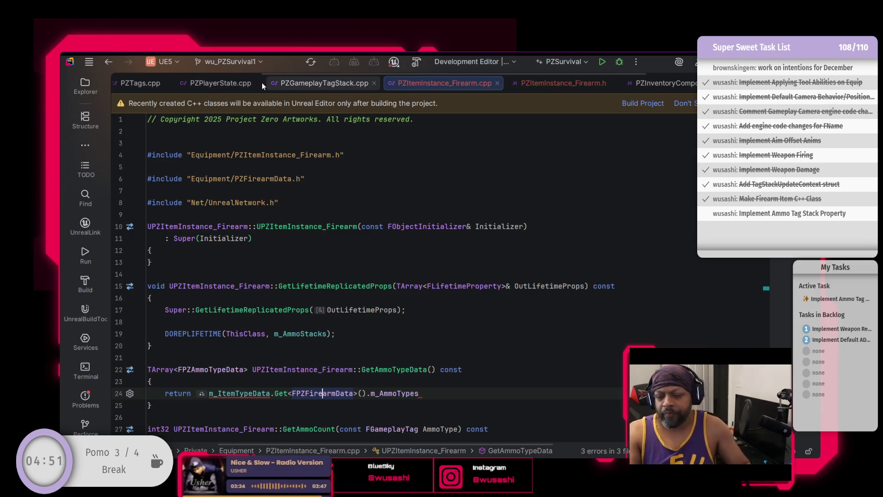
ctrl+click(233, 393)
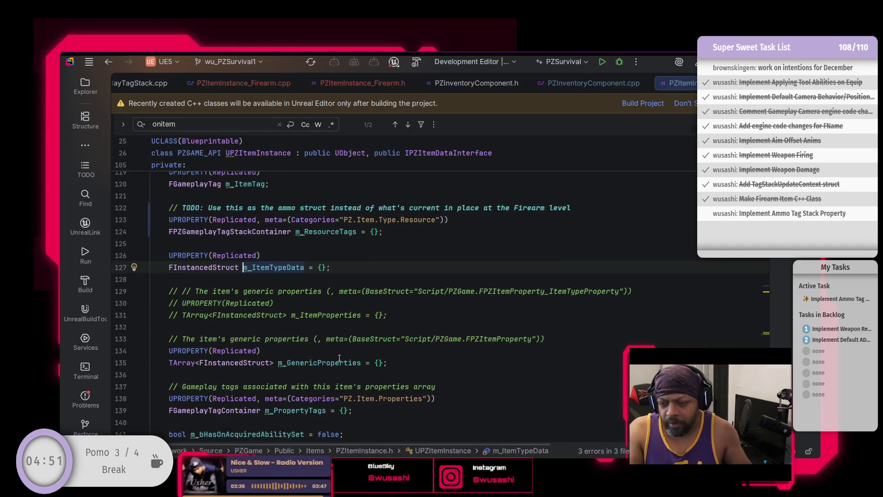
Move the replicated m_ItemTypeData declaration from private to protected, below the ability set index property
scroll(339, 356, up, 1)
click(336, 304)
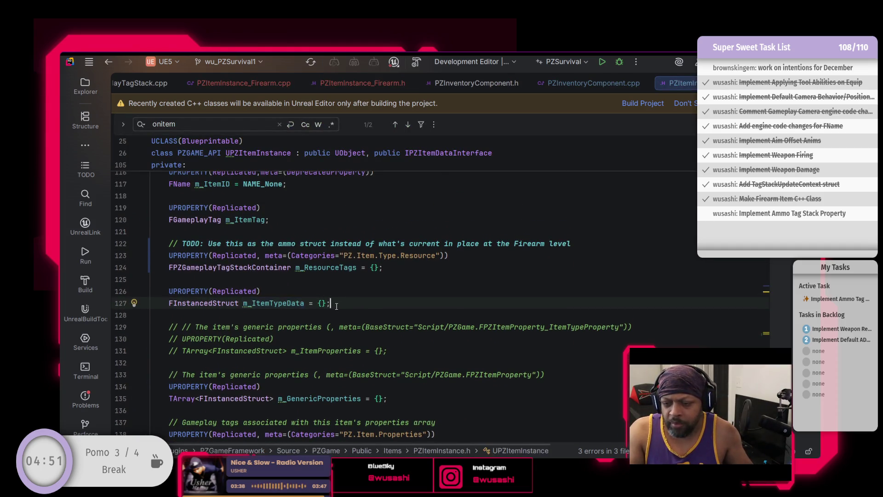
drag(331, 304, 169, 293)
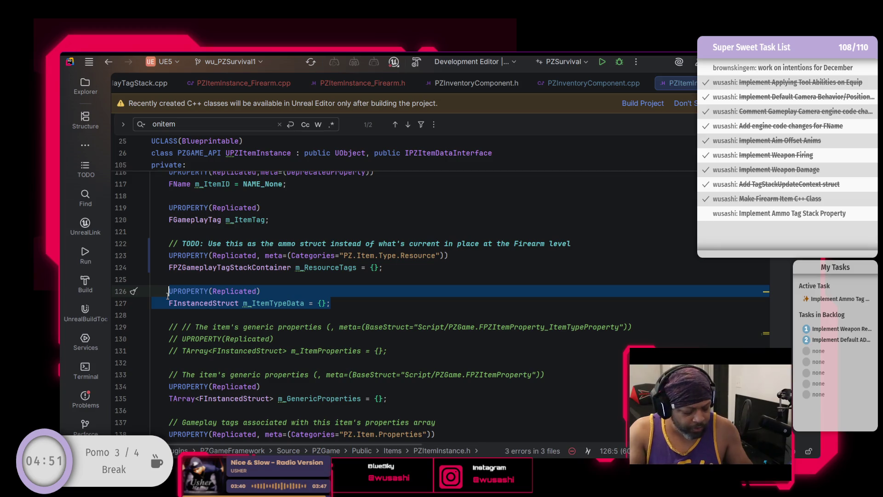
key(BackSpace)
key(BackSpace)
key(BackSpace)
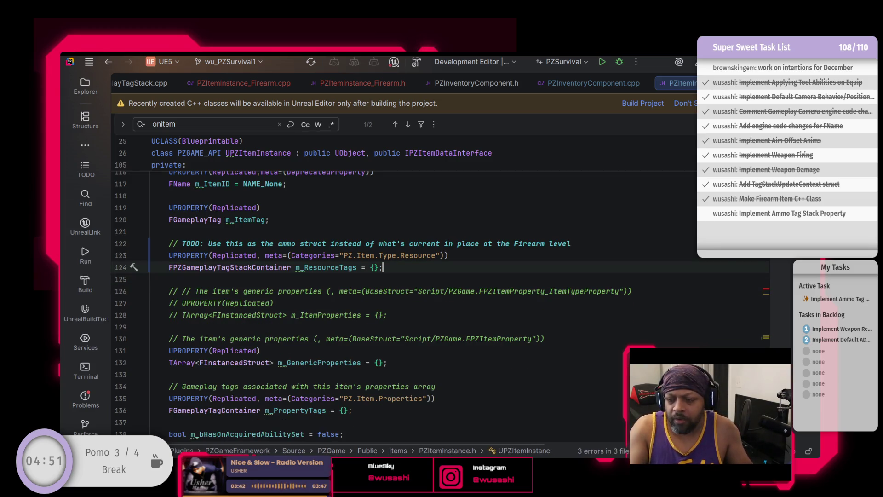
scroll(234, 315, up, 1)
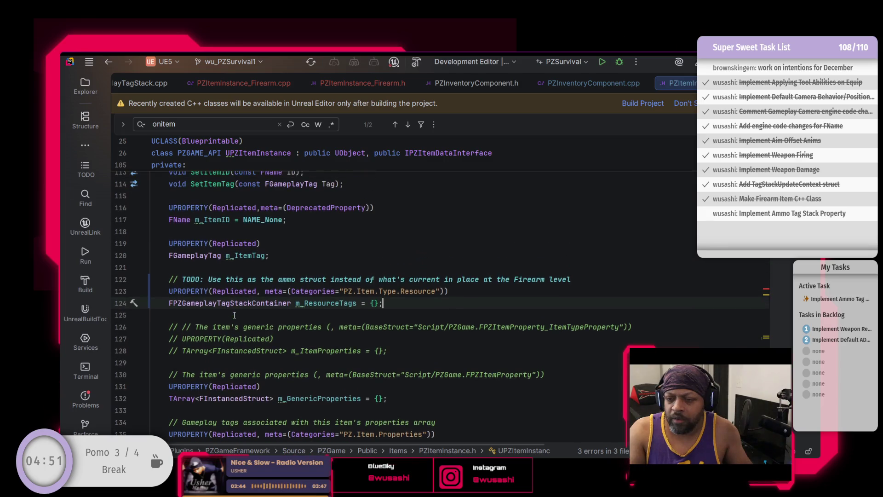
scroll(194, 319, up, 7)
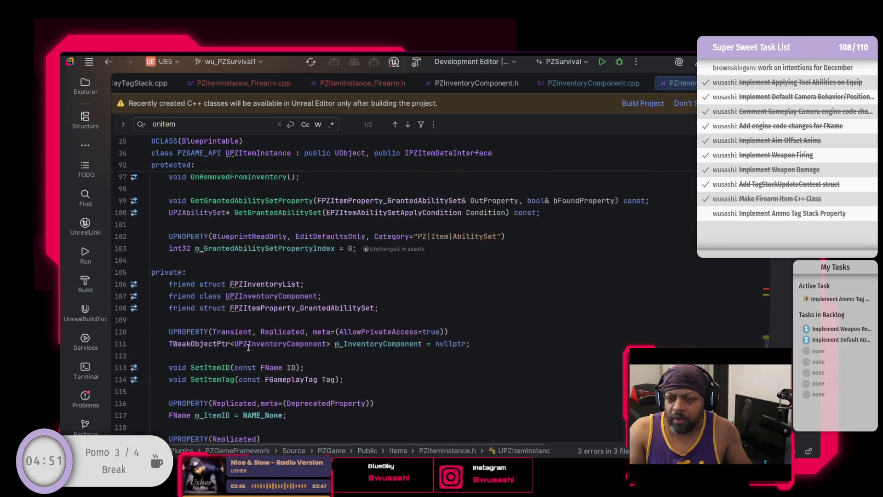
scroll(266, 340, down, 6)
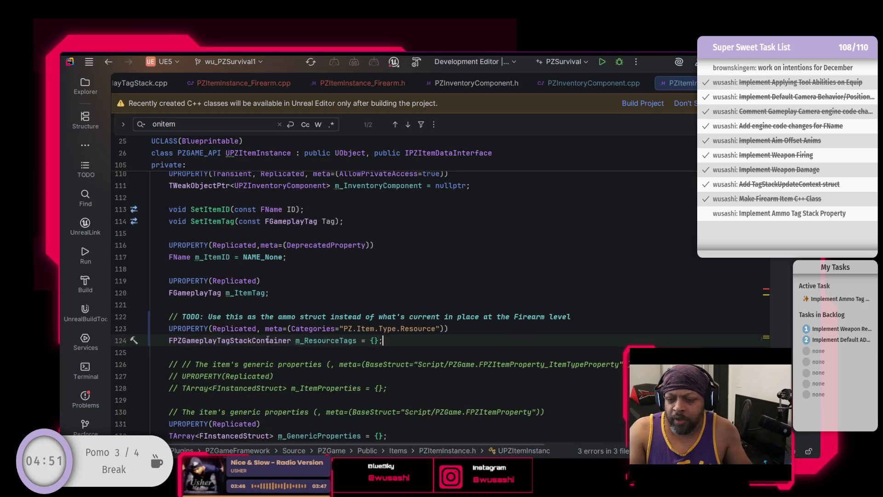
scroll(176, 348, up, 7)
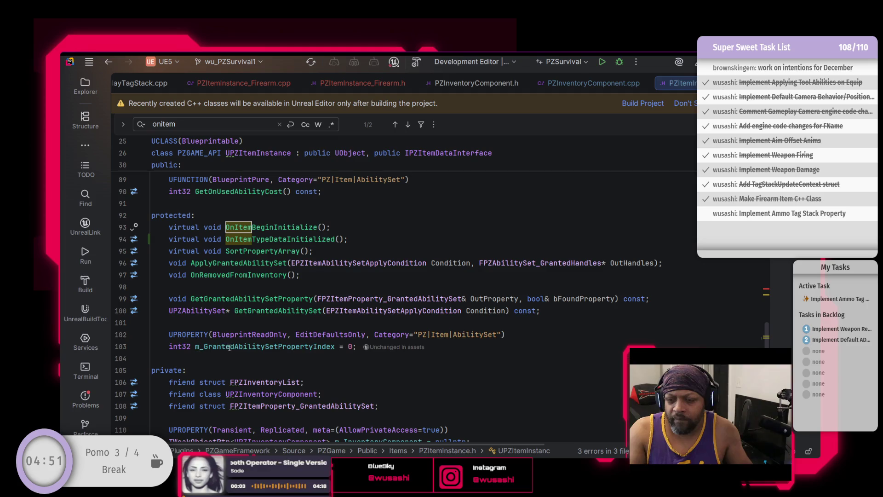
click(347, 353)
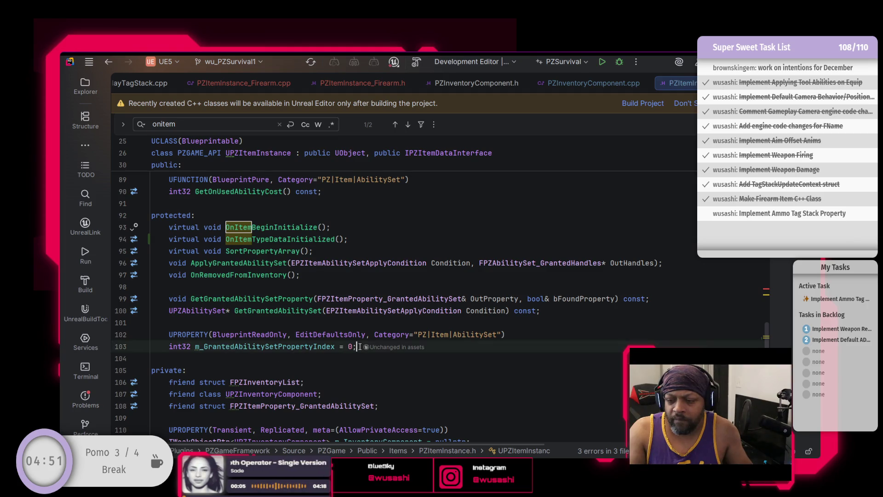
key(Return)
key(Return)
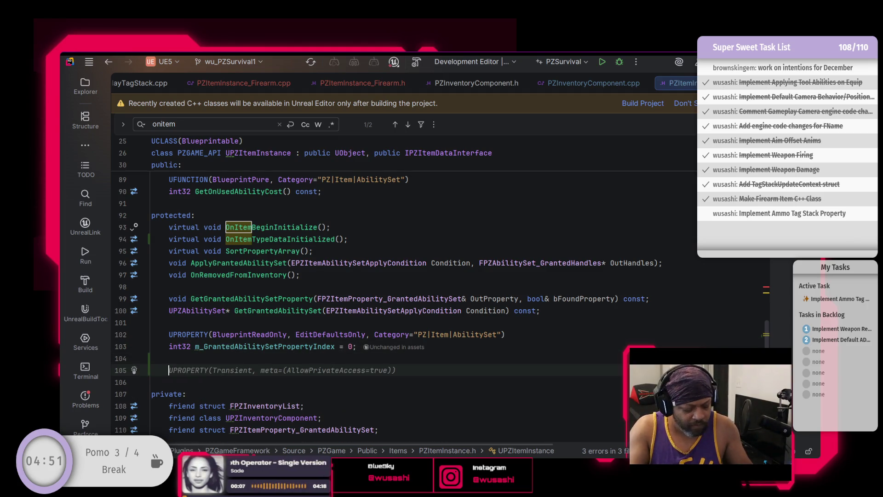
key(Tab)
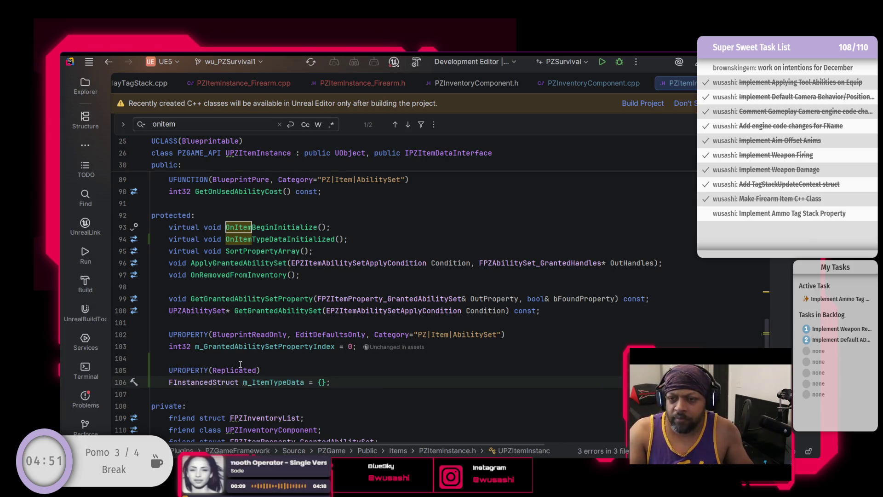
Go to the end of GetAmmoTypeData in PZItemInstance_Firearm.cpp
scroll(230, 361, up, 2)
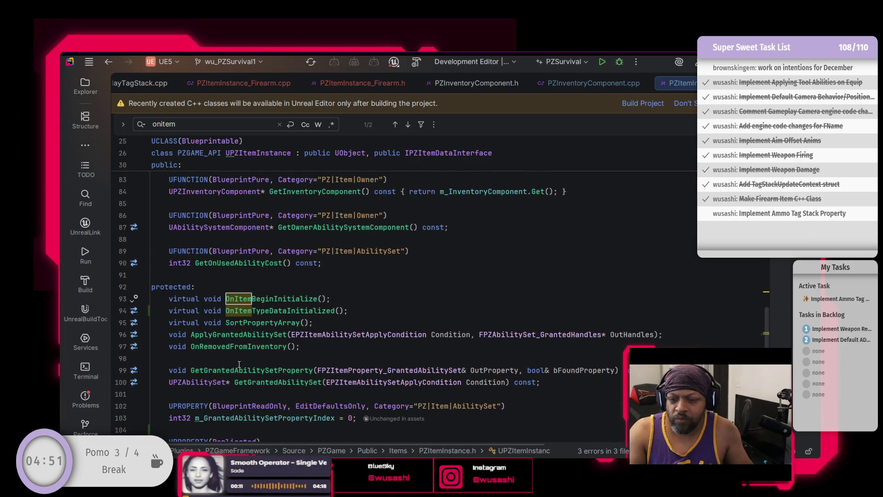
scroll(240, 364, down, 7)
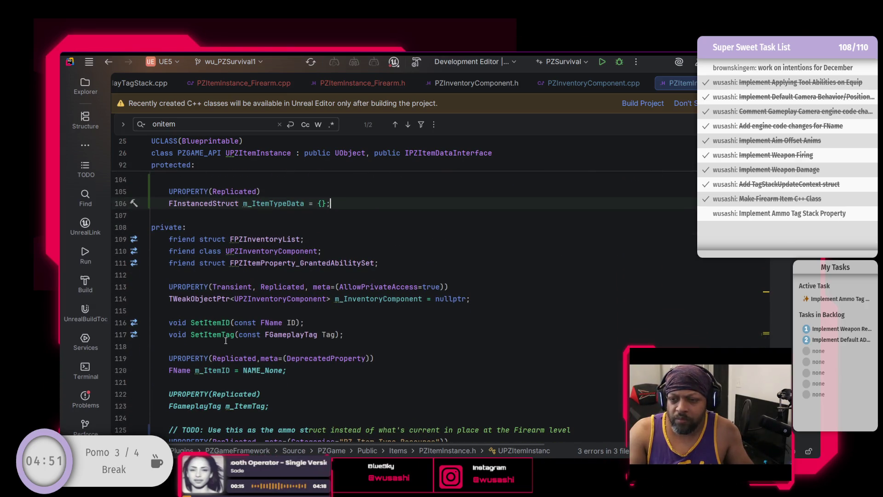
scroll(291, 355, down, 3)
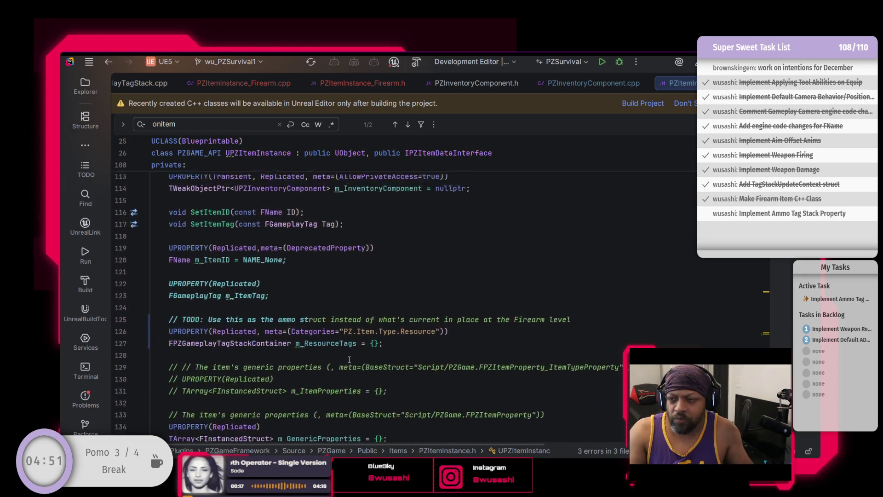
scroll(451, 230, up, 3)
click(358, 84)
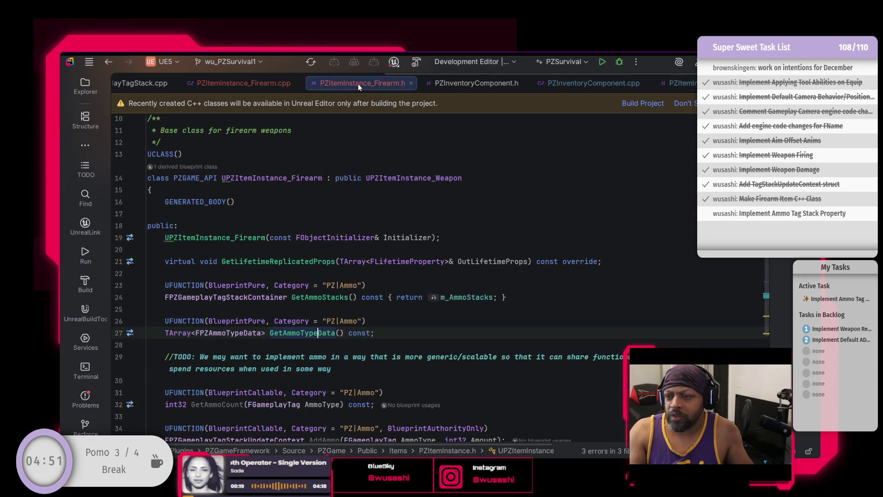
click(570, 81)
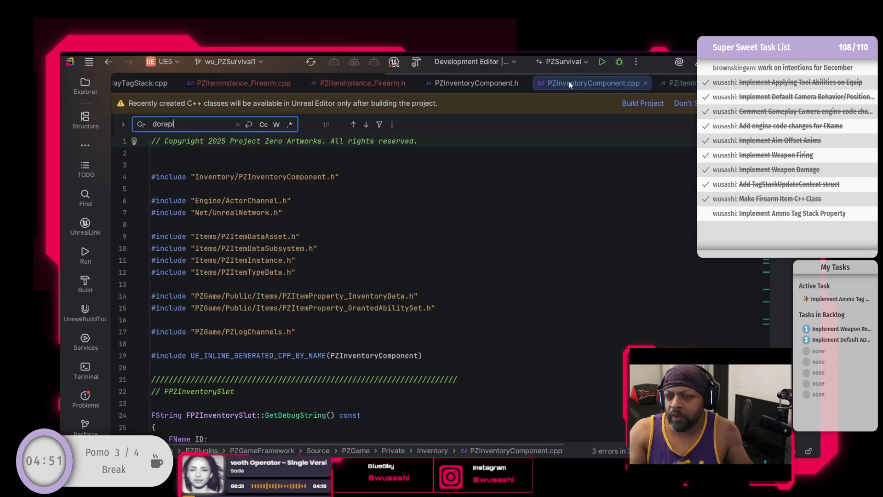
click(229, 86)
key(Down)
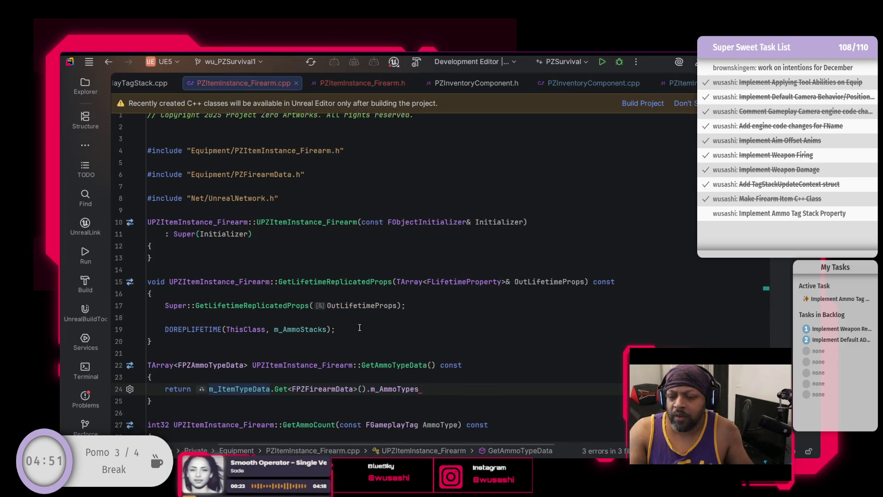
Retype the trailing 's' of m_AmmoTypes so GetAmmoTypeData's return statement resolves, and inspect it
scroll(337, 323, down, 2)
click(367, 322)
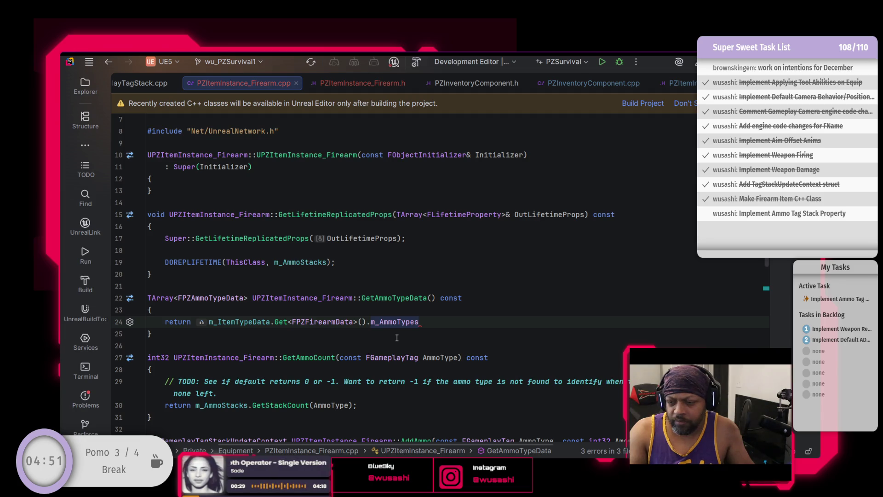
key(BackSpace)
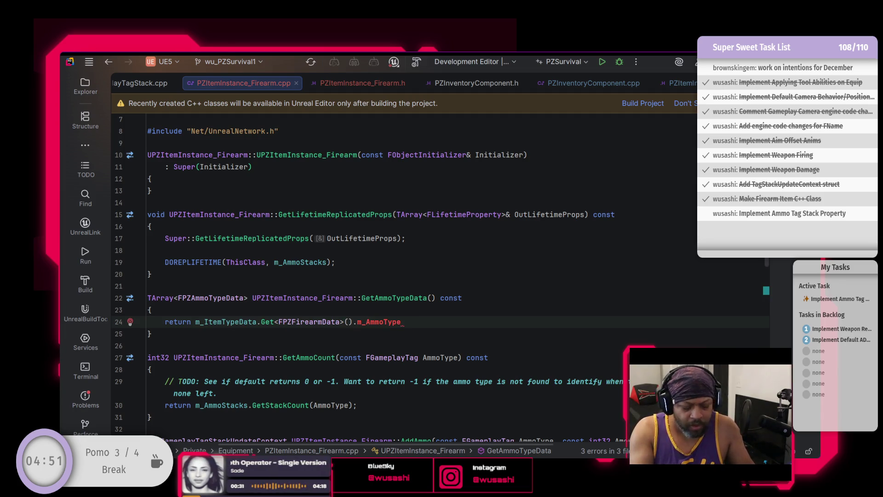
text(s;)
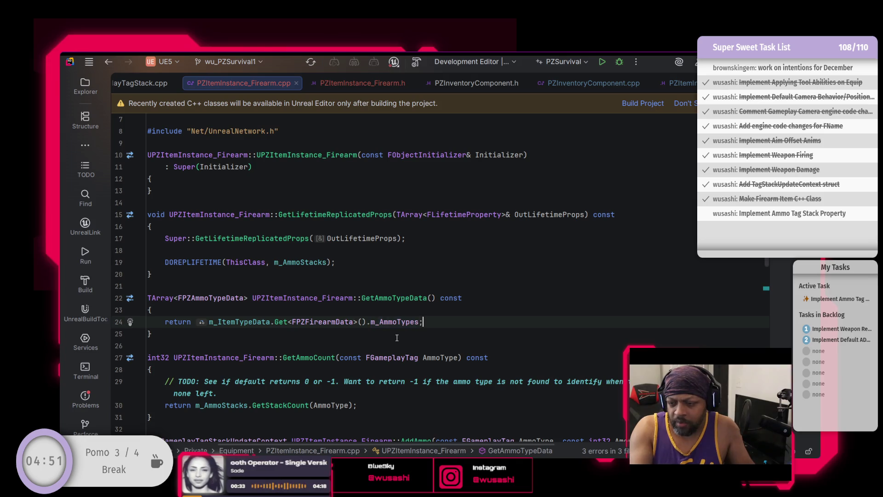
click(398, 322)
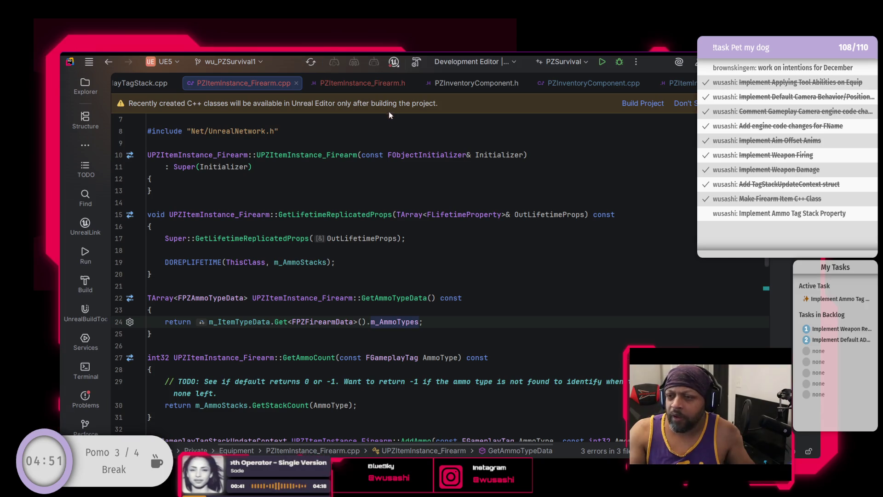
click(382, 82)
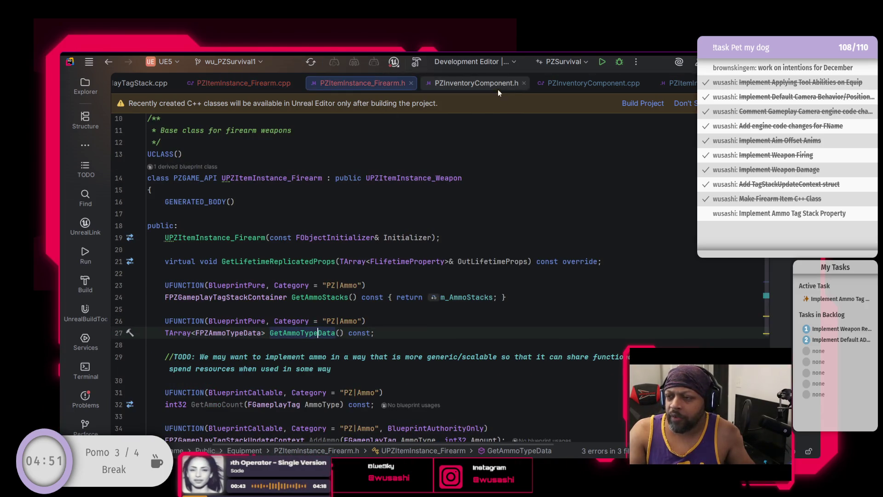
Check the DOREPLIFETIME replication setup in PZInventoryComponent.cpp, then return to PZItemInstance.h
click(594, 83)
scroll(526, 241, down, 3)
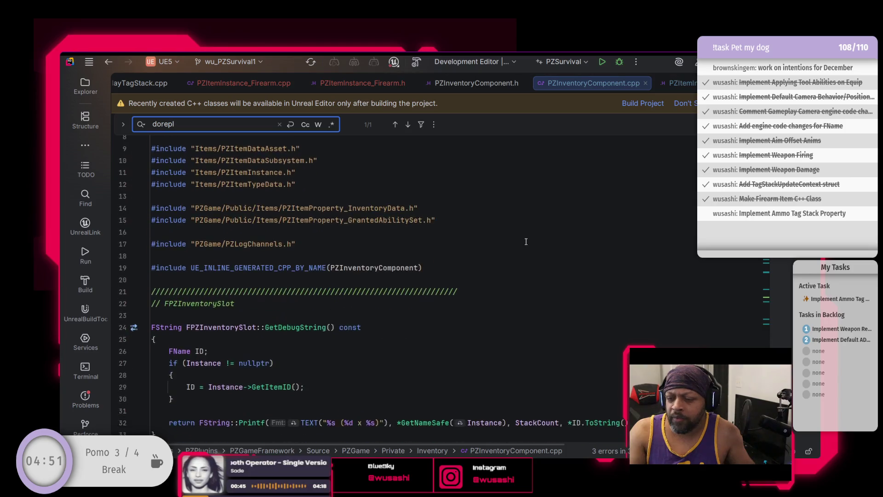
scroll(526, 241, down, 10)
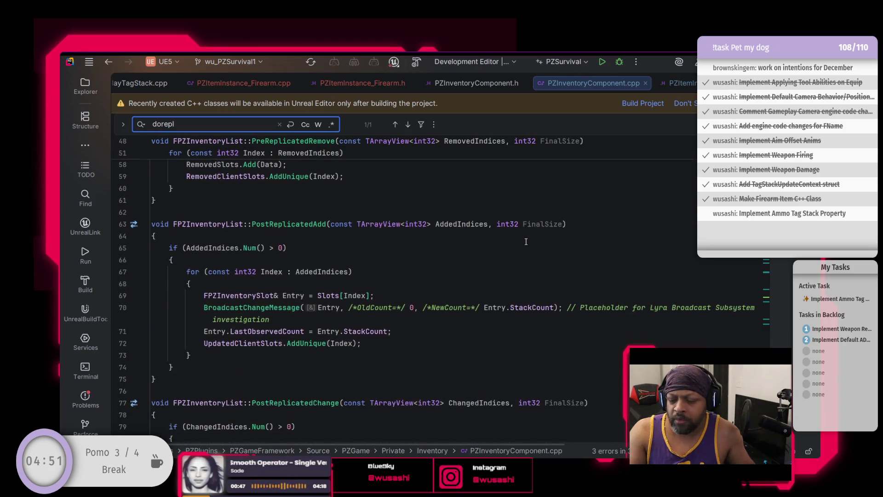
key(alt+Right)
scroll(472, 226, down, 5)
scroll(472, 227, down, 2)
scroll(472, 226, up, 5)
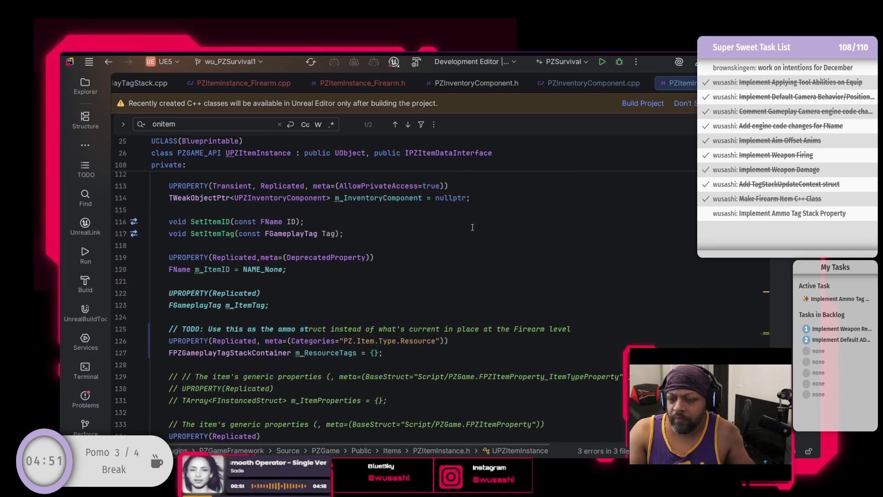
Delete the commented-out m_ItemProperties lines from PZItemInstance.h and start a project build
click(299, 322)
scroll(359, 353, down, 1)
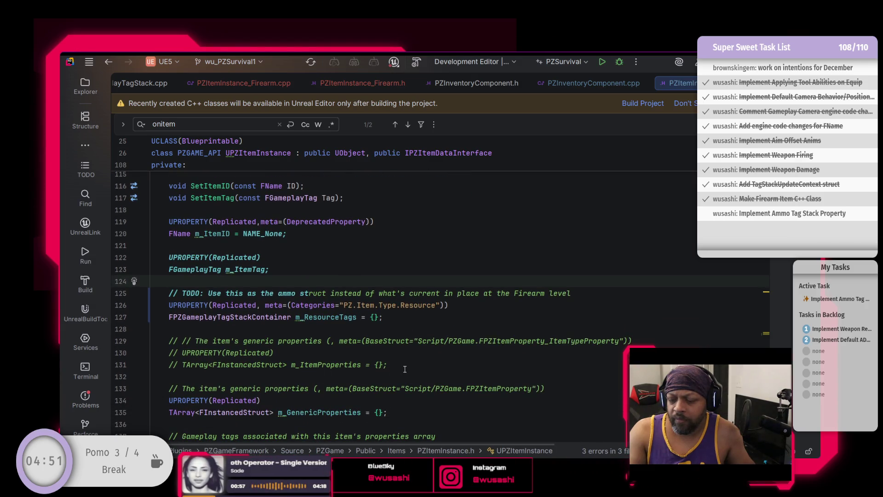
mouse_move(406, 368)
mouse_down()
mouse_move(258, 329)
mouse_move(383, 317)
mouse_up()
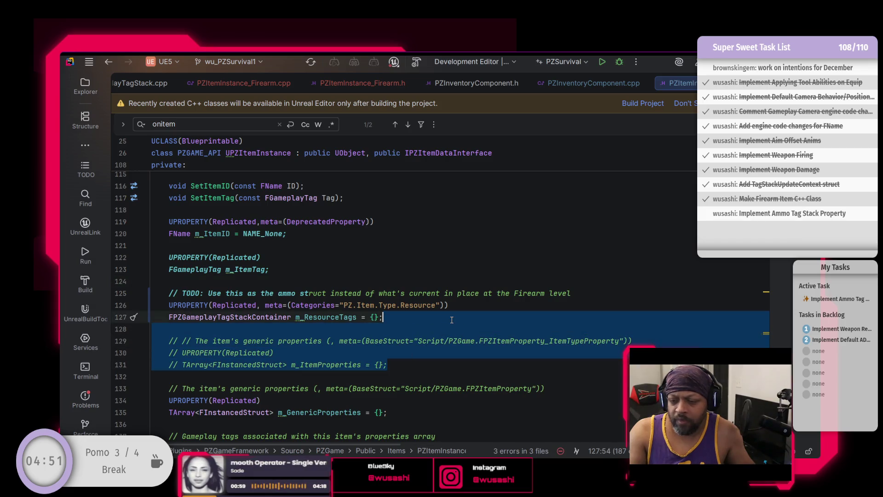
key(Delete)
scroll(315, 370, down, 2)
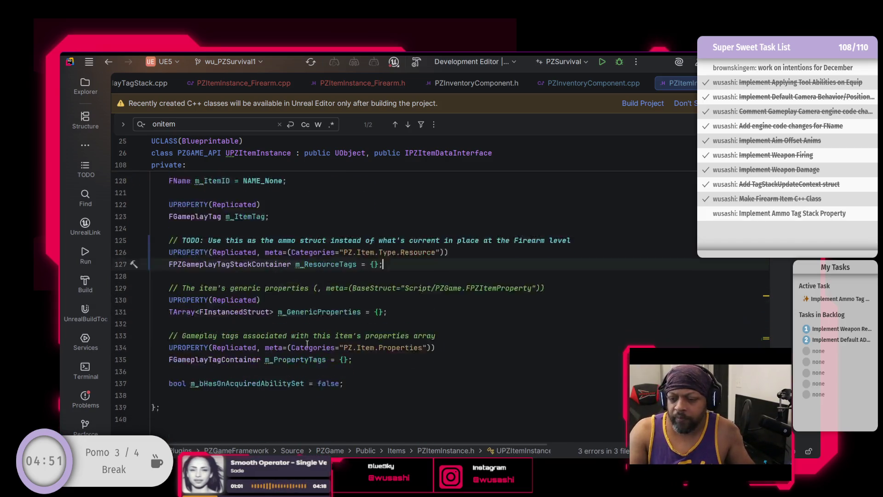
scroll(315, 371, up, 3)
scroll(316, 371, up, 15)
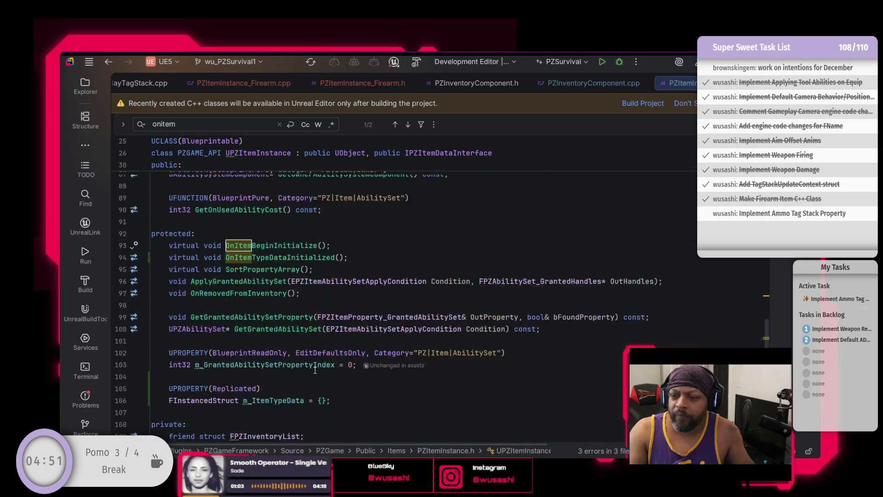
scroll(315, 370, up, 4)
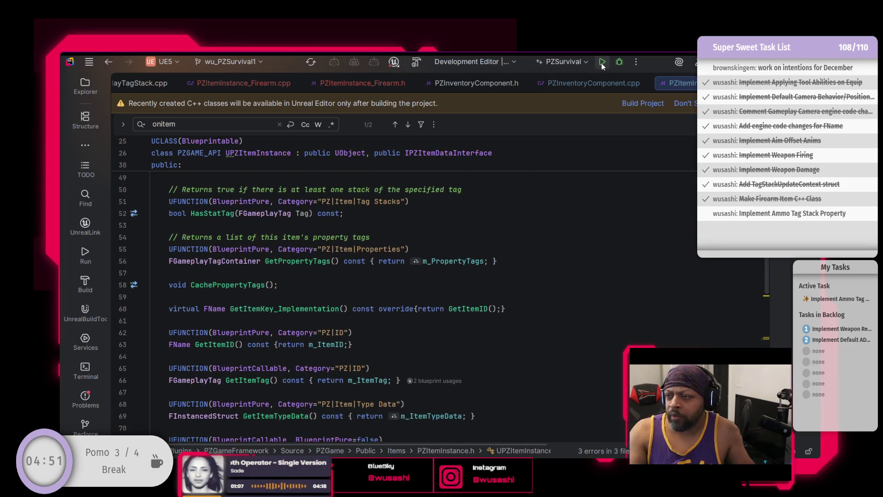
key(ctrl+shift+b)
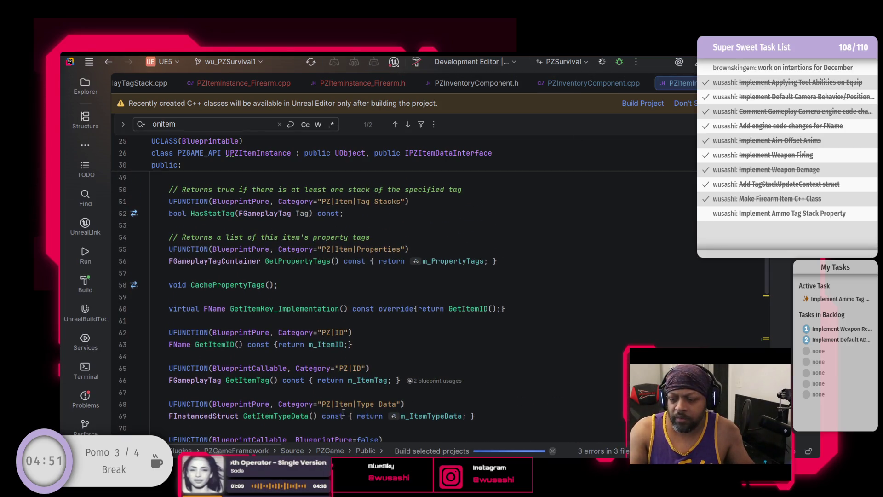
Check the build output in the Unreal Editor Log, confirming success with warnings, then hide it
click(87, 280)
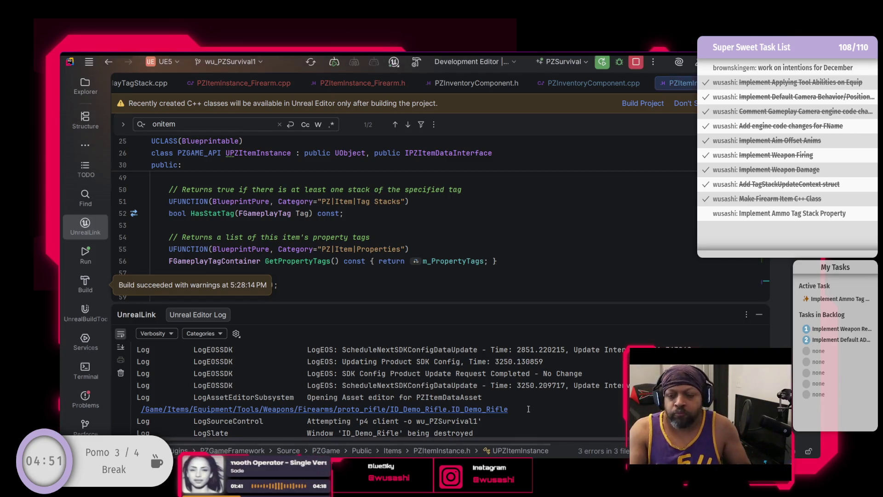
click(759, 315)
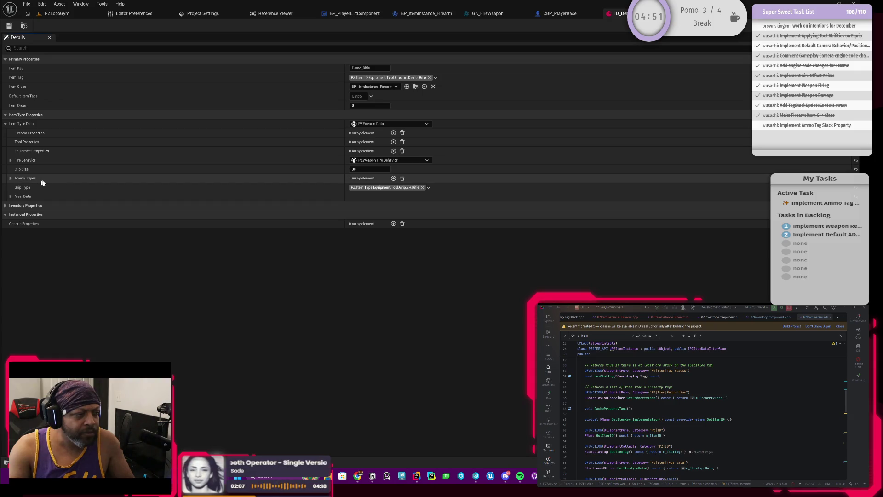
Set the Demo Rifle's Ammo Types [0] Max Stack Count to 25 and check out ID_Demo_Rifle
click(10, 178)
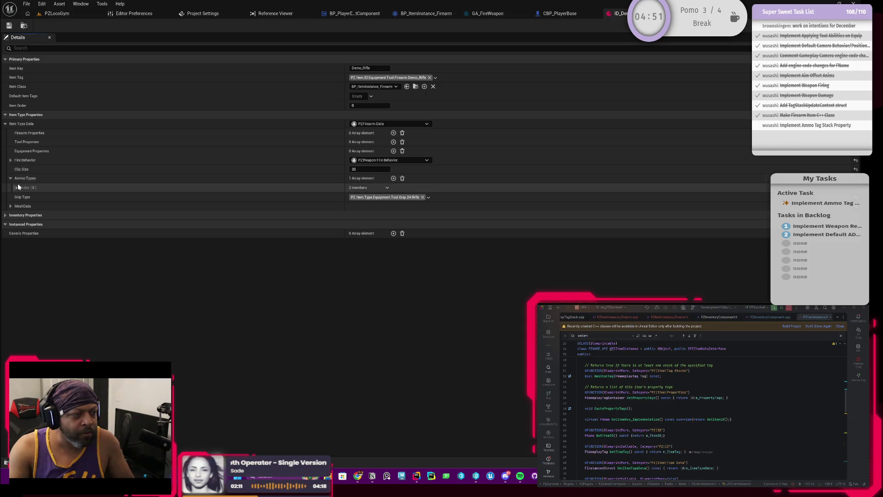
click(17, 188)
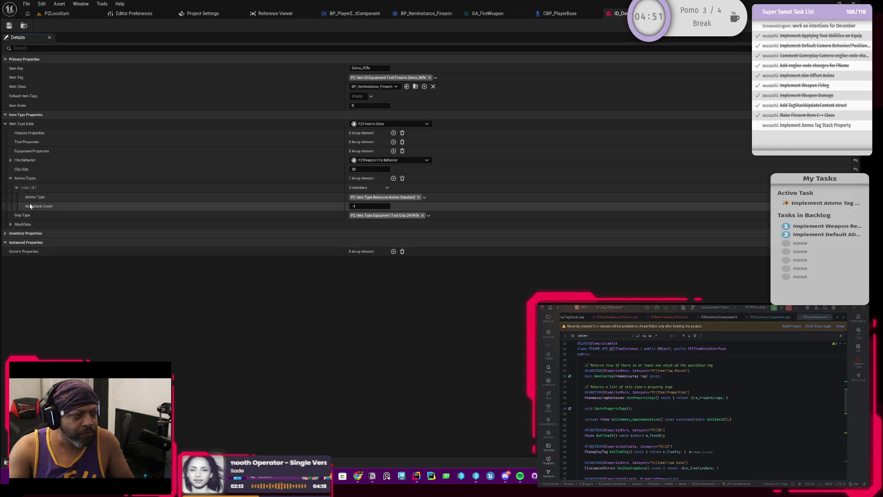
click(368, 208)
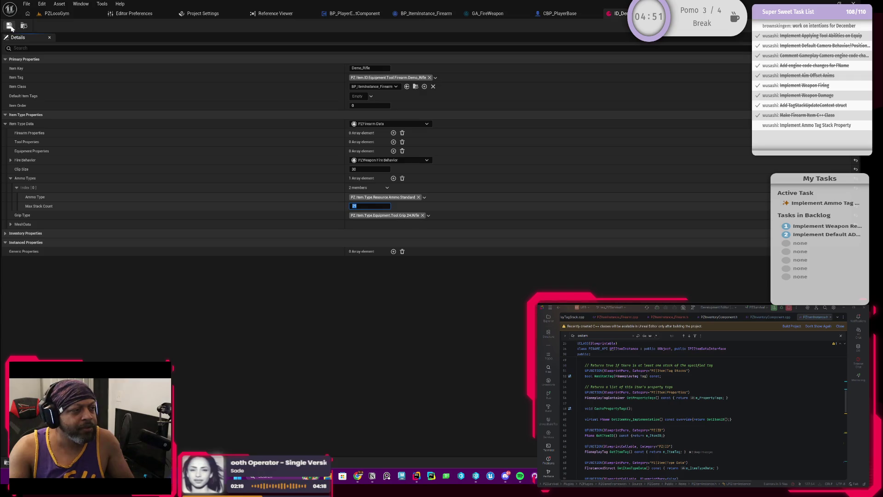
key(ctrl+s)
click(438, 313)
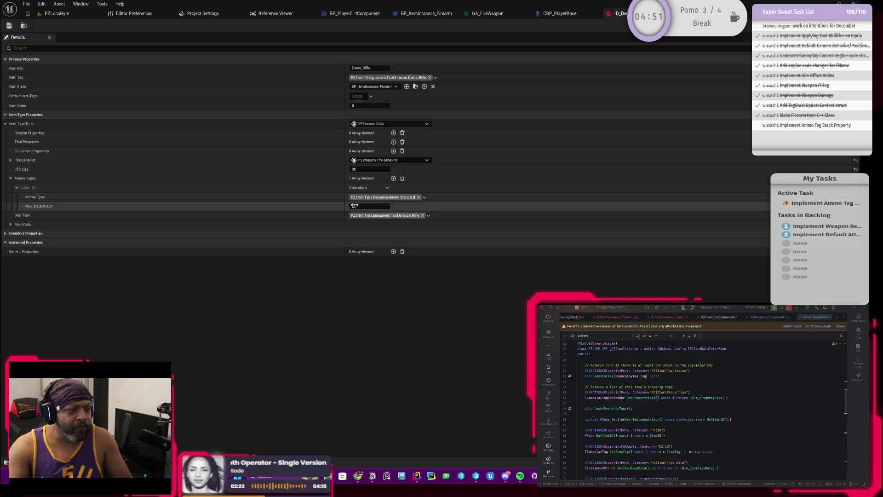
click(560, 13)
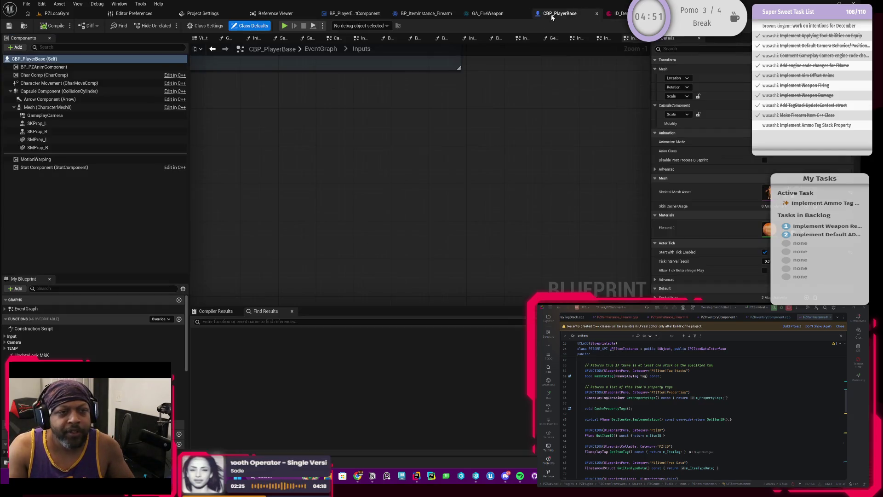
Delete the TODO comment and its ammo-data nodes in ReloadActiveTools_BP
drag(432, 170, 399, 205)
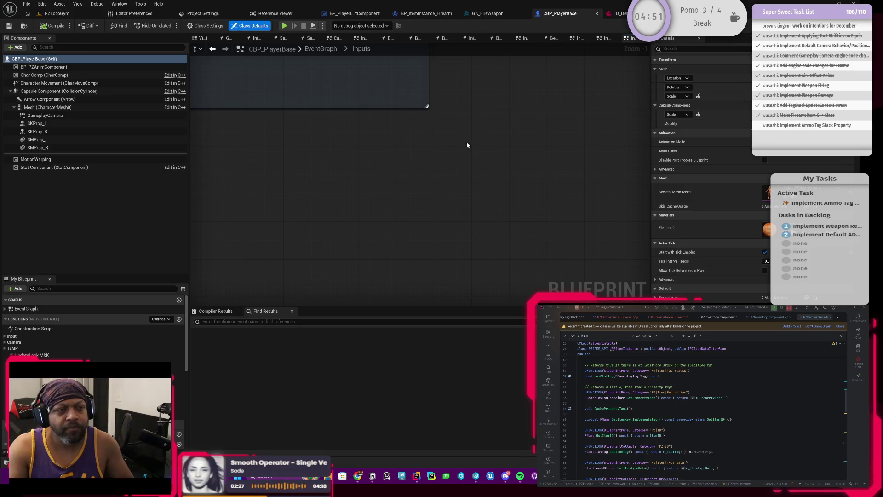
drag(467, 145, 526, 120)
click(426, 13)
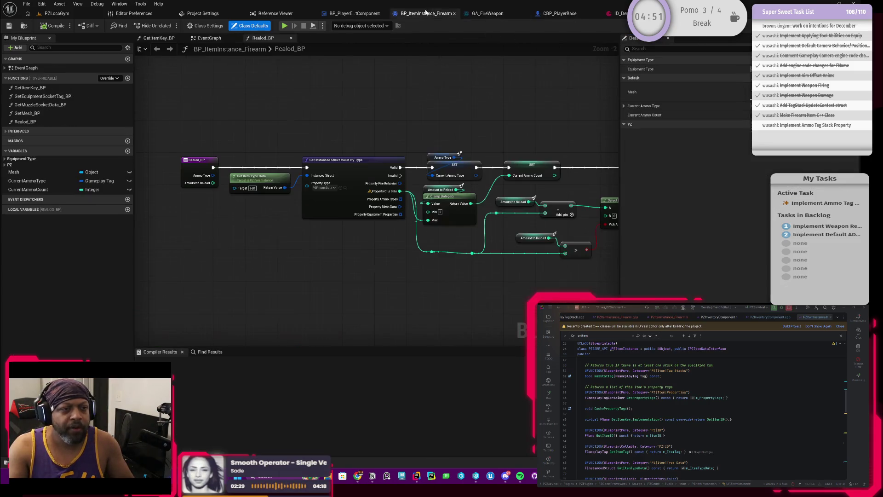
click(354, 14)
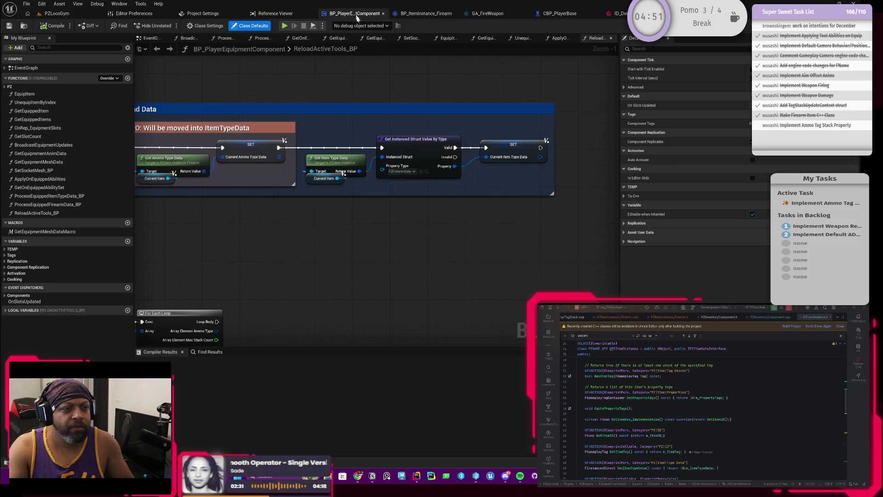
mouse_move(437, 222)
mouse_down()
mouse_move(427, 279)
mouse_move(337, 266)
mouse_move(266, 202)
mouse_move(293, 200)
mouse_up()
drag(244, 164, 402, 221)
key(Delete)
mouse_move(351, 228)
mouse_down()
mouse_move(337, 213)
mouse_move(380, 177)
mouse_move(379, 185)
mouse_up()
key(ctrl+z)
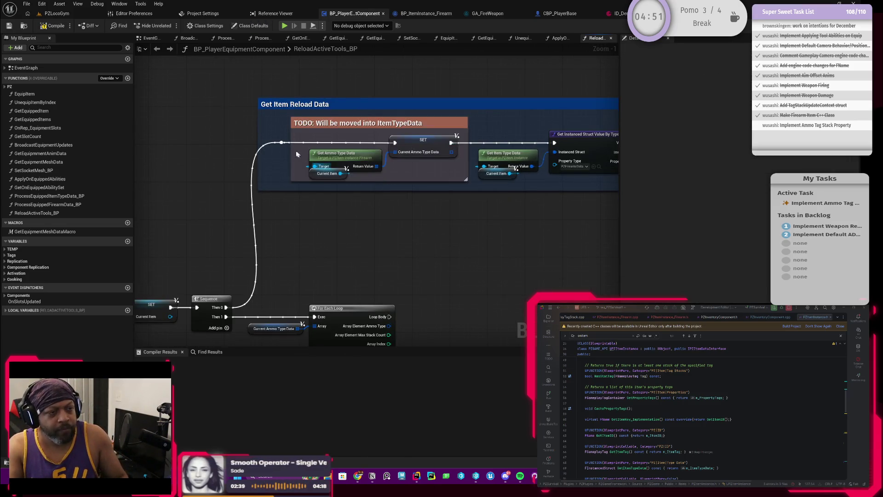
click(294, 123)
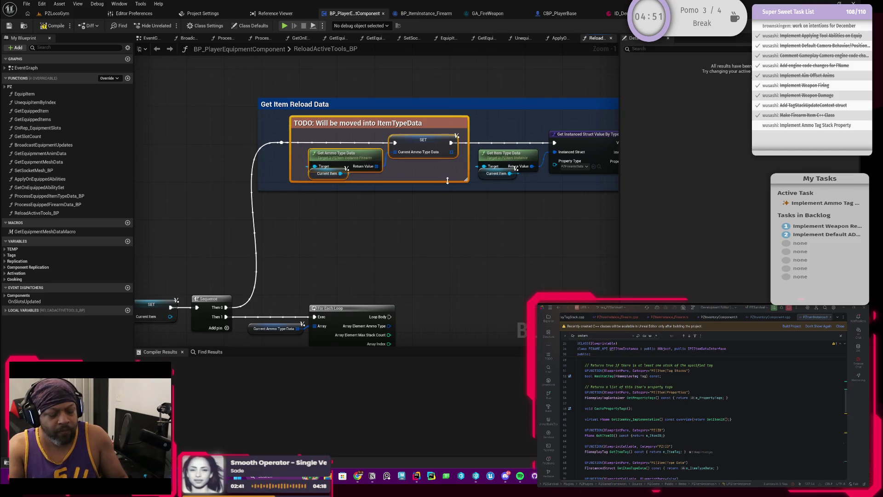
key(Delete)
Wire Sequence Then 0 to Get Instanced Struct Value and shrink the Get Item Reload Data comment
mouse_move(290, 153)
mouse_down()
mouse_move(286, 146)
mouse_move(534, 157)
mouse_move(555, 143)
mouse_up()
scroll(519, 162, down, 1)
scroll(519, 162, down, 1)
drag(330, 158, 533, 210)
mouse_move(501, 177)
mouse_down()
mouse_move(350, 178)
mouse_move(342, 188)
mouse_up()
scroll(354, 211, up, 2)
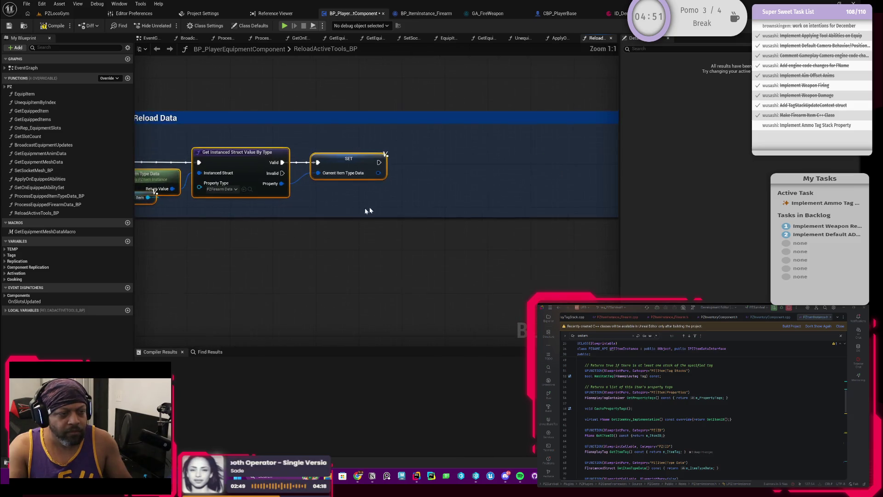
drag(608, 171, 428, 174)
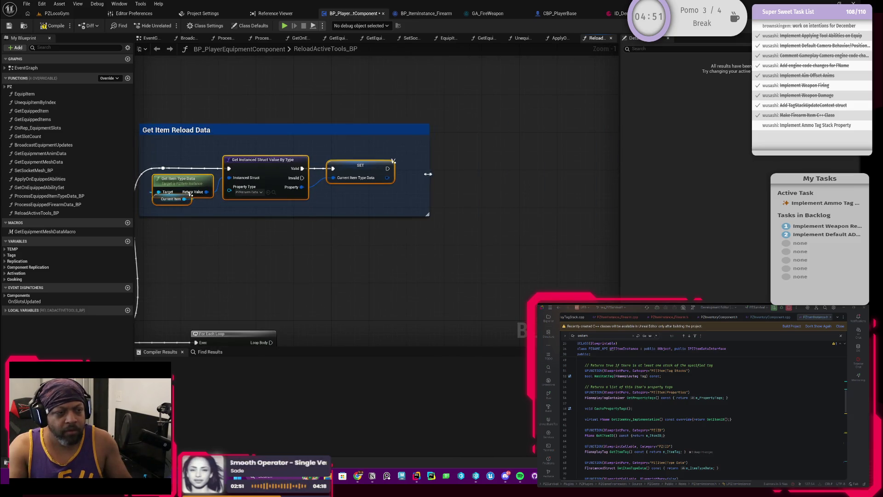
scroll(339, 221, down, 2)
drag(339, 221, 401, 205)
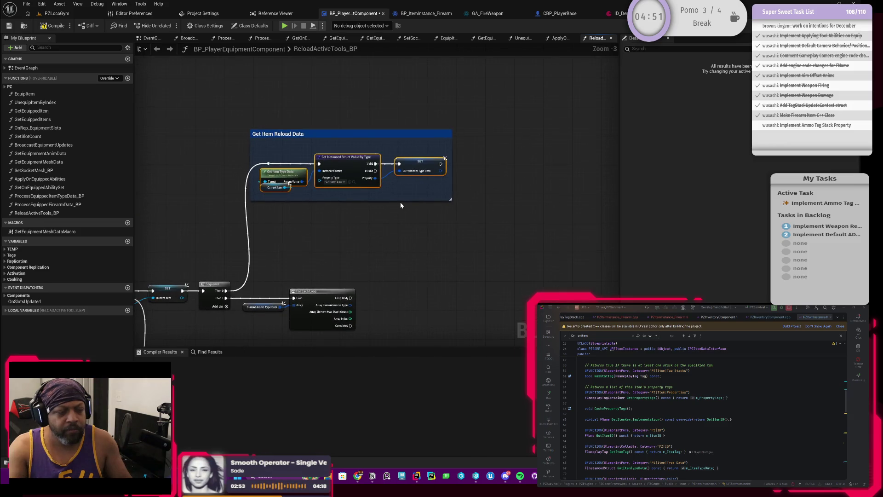
scroll(353, 211, up, 2)
drag(351, 217, 361, 171)
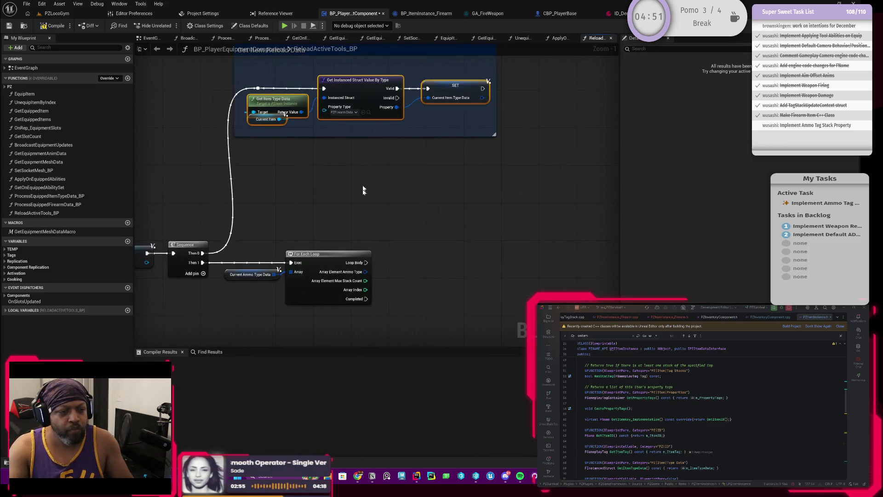
mouse_move(364, 213)
mouse_down()
mouse_move(336, 196)
mouse_move(341, 181)
mouse_up()
click(253, 239)
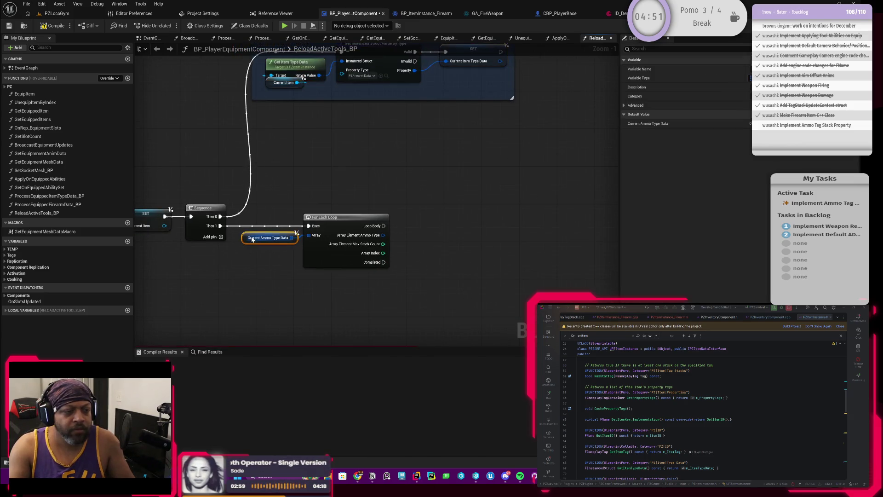
Delete the CurrentAmmoTypeData local variable and recompile the blueprint
click(5, 311)
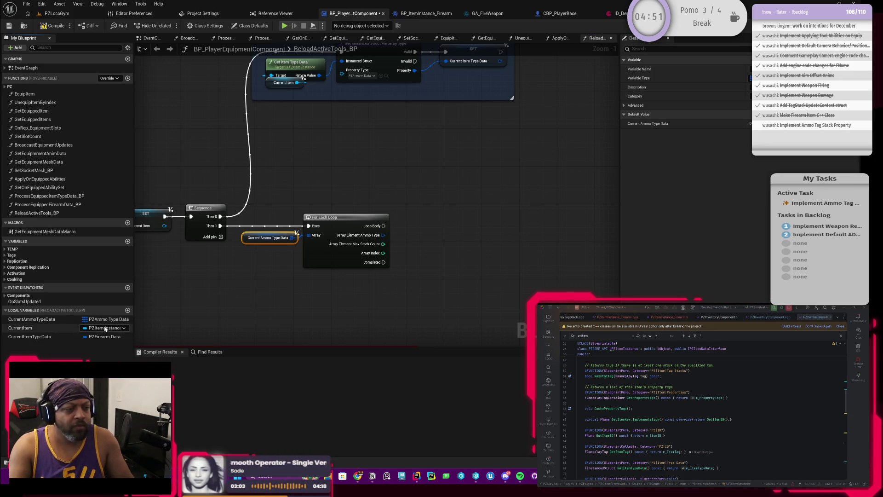
click(52, 321)
key(Delete)
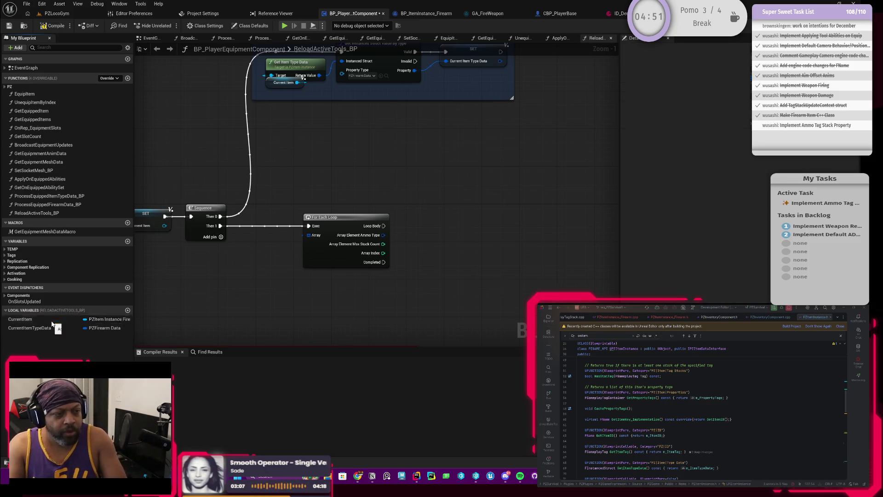
click(53, 26)
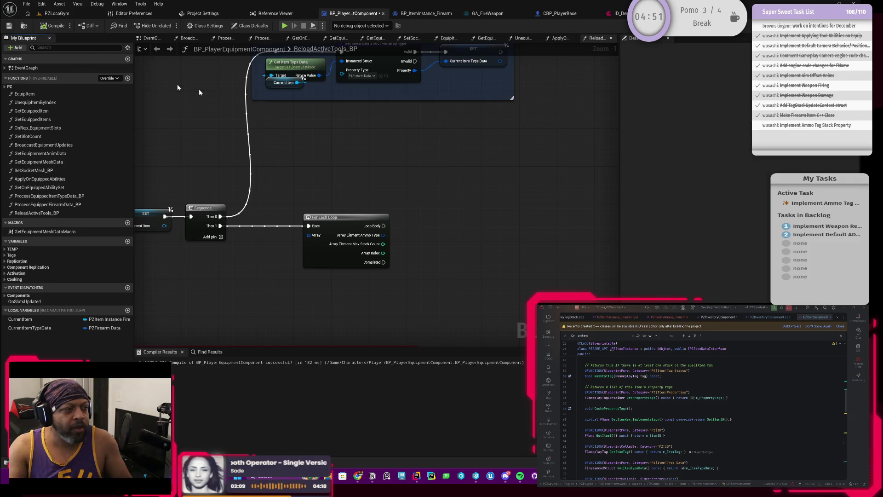
Add a Current Item Type Data getter feeding a new Break PZFirearm Data node
click(30, 329)
mouse_move(30, 328)
mouse_down()
mouse_move(202, 299)
mouse_move(281, 317)
mouse_up()
text(break)
key(Return)
drag(325, 313, 292, 294)
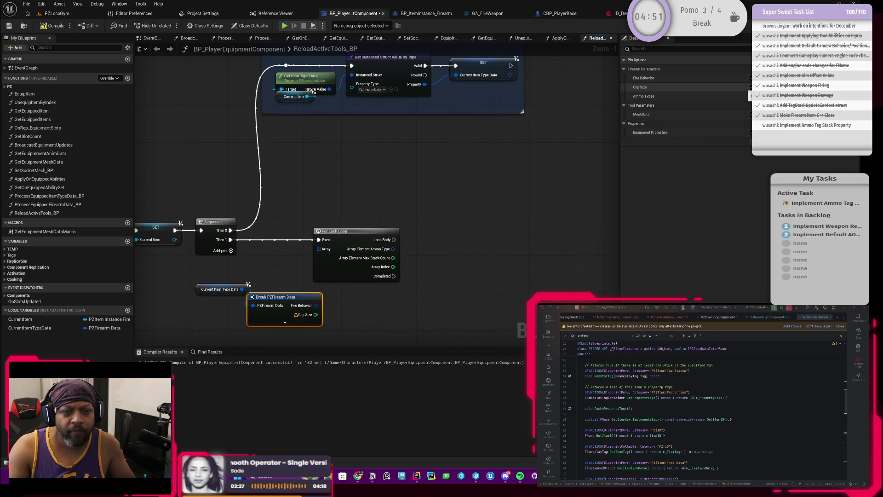
Keep only the Ammo Types pin on Break PZFirearm Data and wire it to the For Each Loop's Array
click(750, 87)
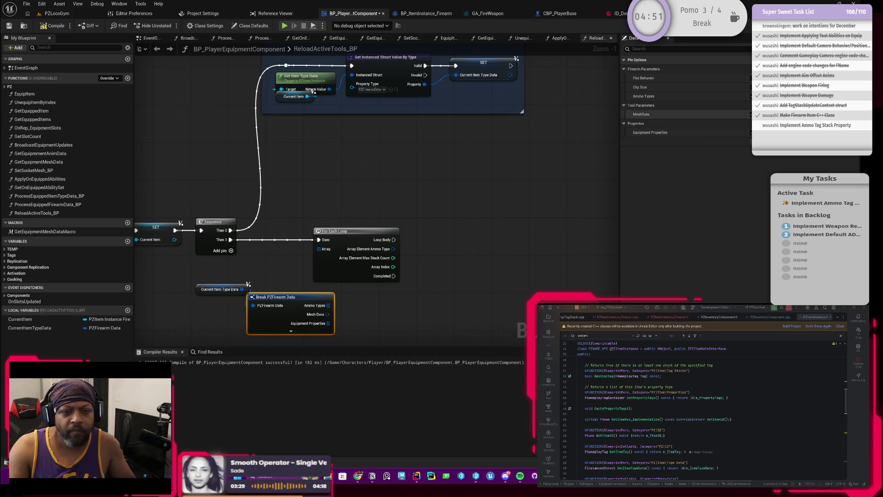
click(751, 114)
click(751, 132)
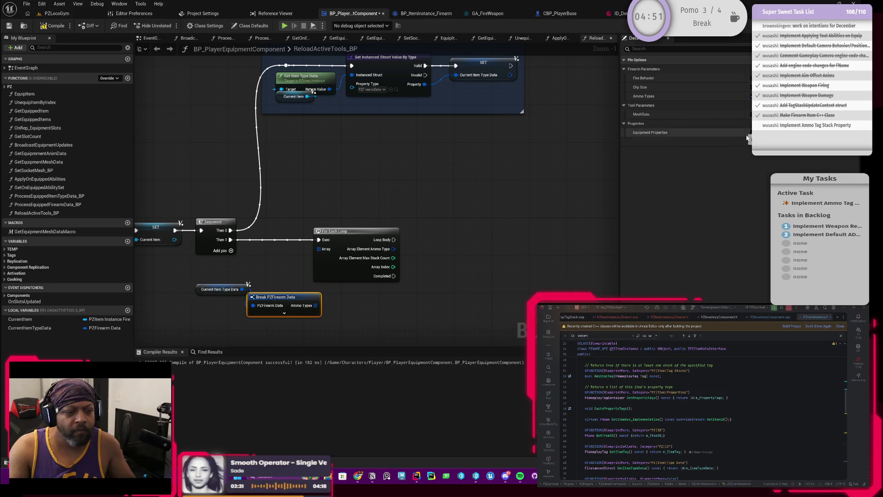
mouse_move(314, 305)
mouse_down()
mouse_move(319, 249)
mouse_move(383, 277)
mouse_up()
Nudge the For Each Loop left and frame the Sequence node and Get Item Reload Data comment
mouse_move(223, 269)
mouse_down()
mouse_move(206, 299)
mouse_move(237, 288)
mouse_move(285, 297)
mouse_move(286, 265)
mouse_up()
drag(394, 241, 374, 237)
drag(301, 205, 303, 190)
drag(366, 188, 346, 230)
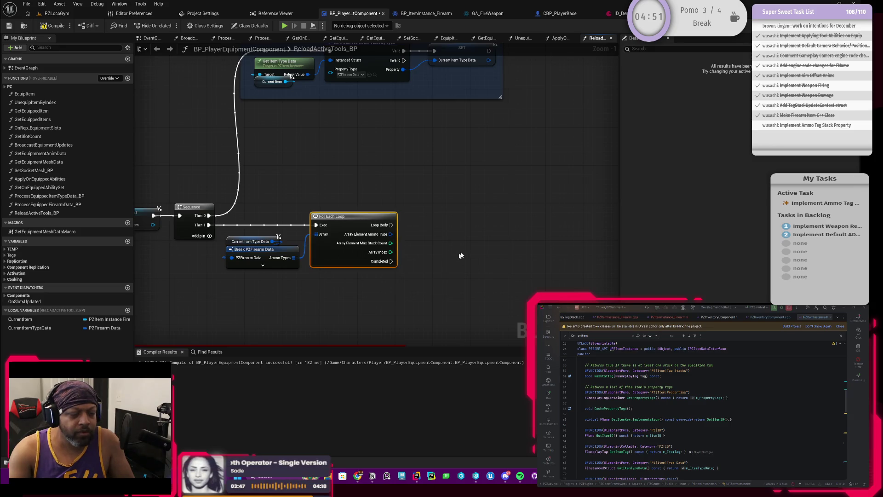
drag(460, 254, 379, 253)
drag(240, 198, 296, 197)
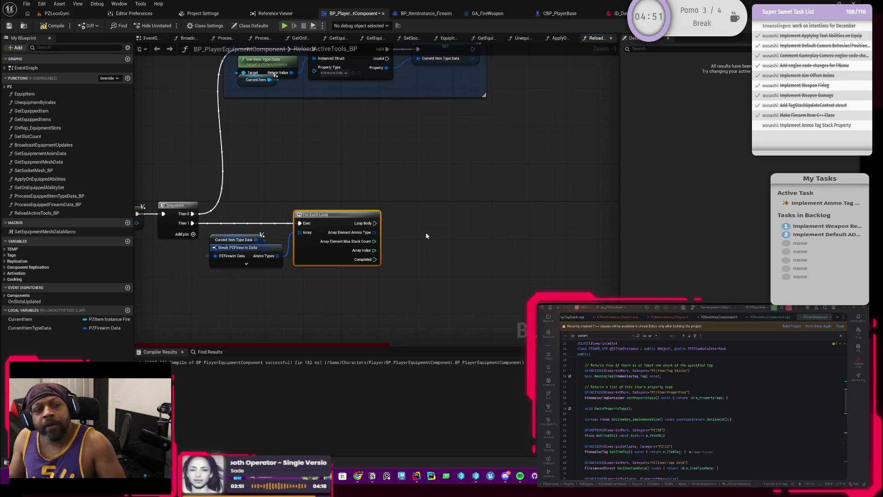
drag(424, 96, 419, 211)
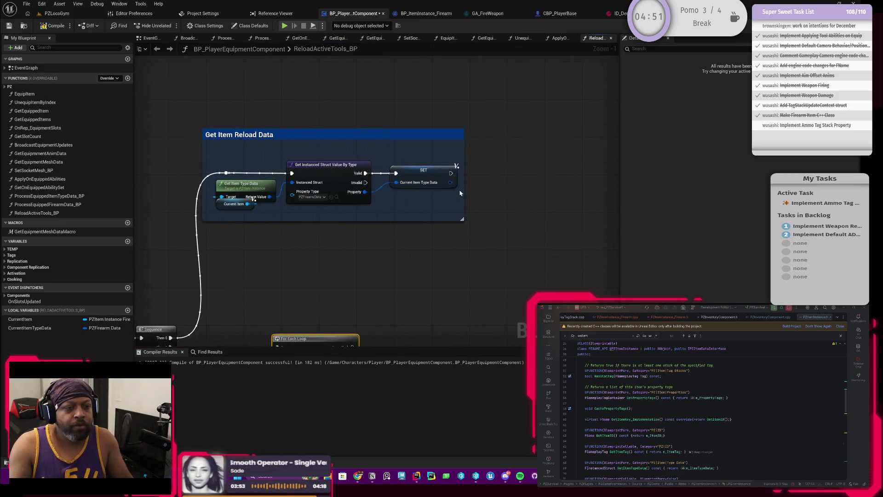
Shift the three item type data nodes right inside the comment, abandoning a 'get in' node search
drag(458, 154, 216, 226)
mouse_move(259, 194)
mouse_down()
mouse_move(400, 190)
mouse_move(275, 203)
mouse_up()
right_click(275, 203)
text(get)
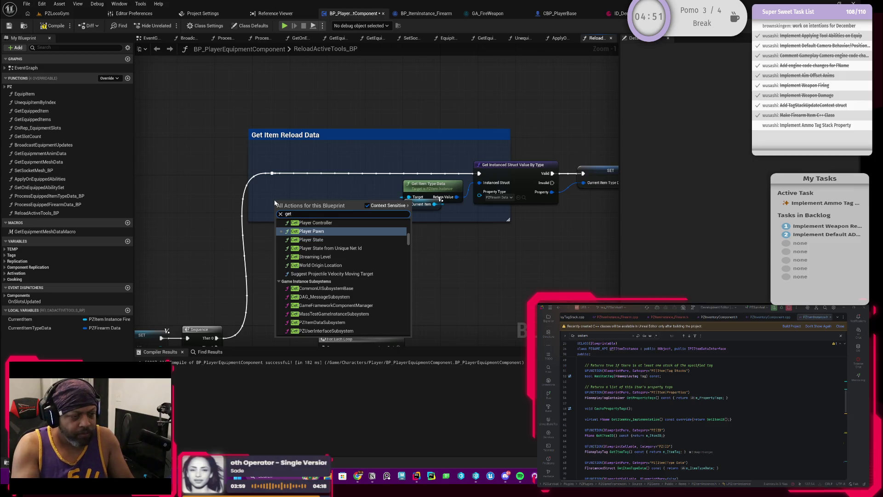
text( in)
key(BackSpace)
key(BackSpace)
key(BackSpace)
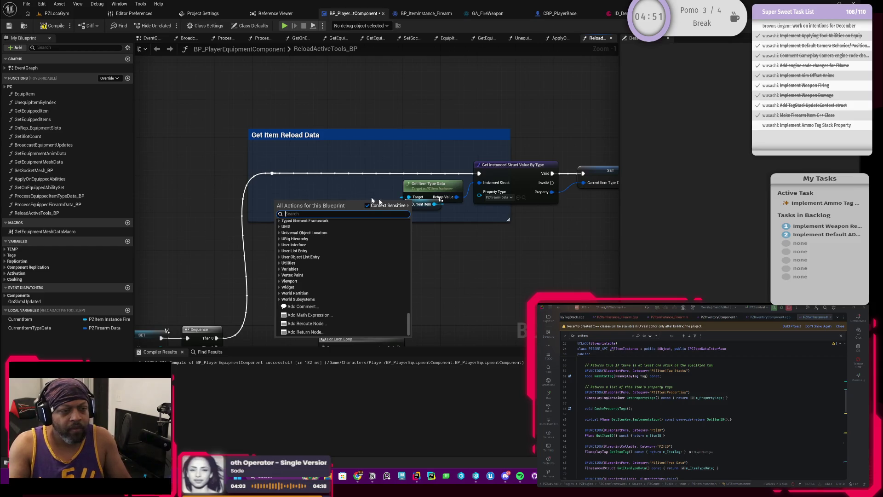
click(429, 209)
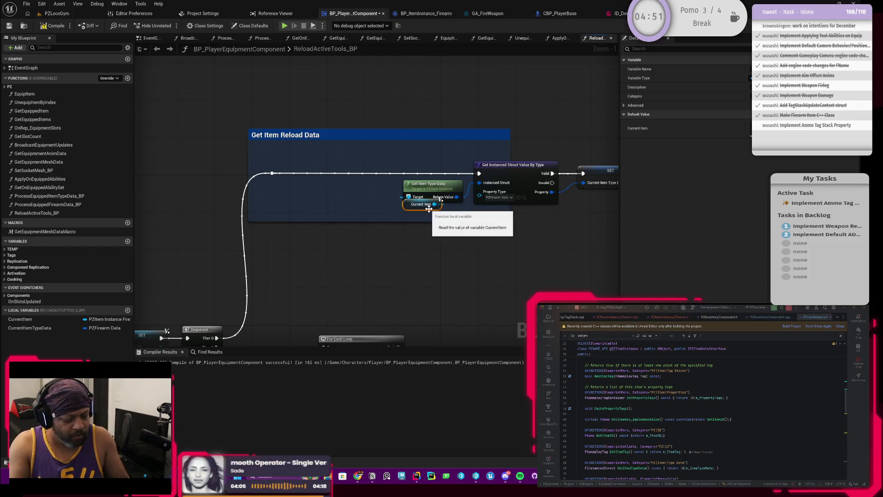
Add Get Instance Owner from Current Item inside the comment, then go to CBP_PlayerBase
drag(271, 211, 317, 198)
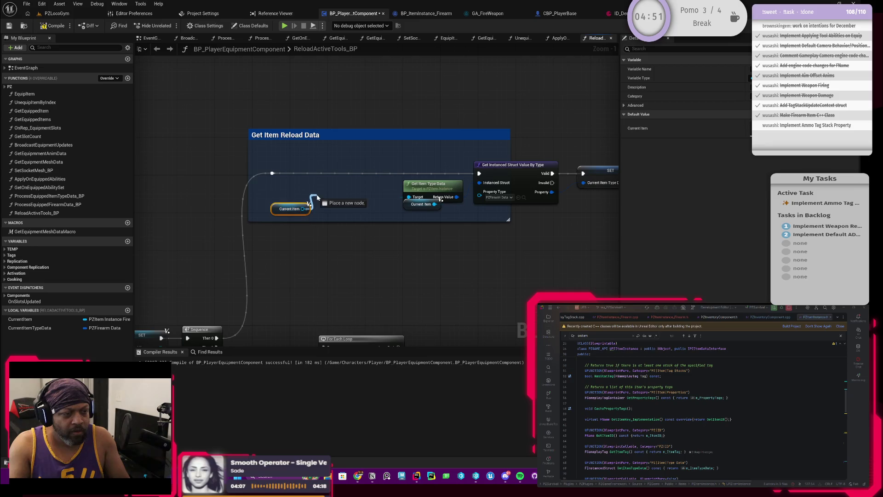
text(get own)
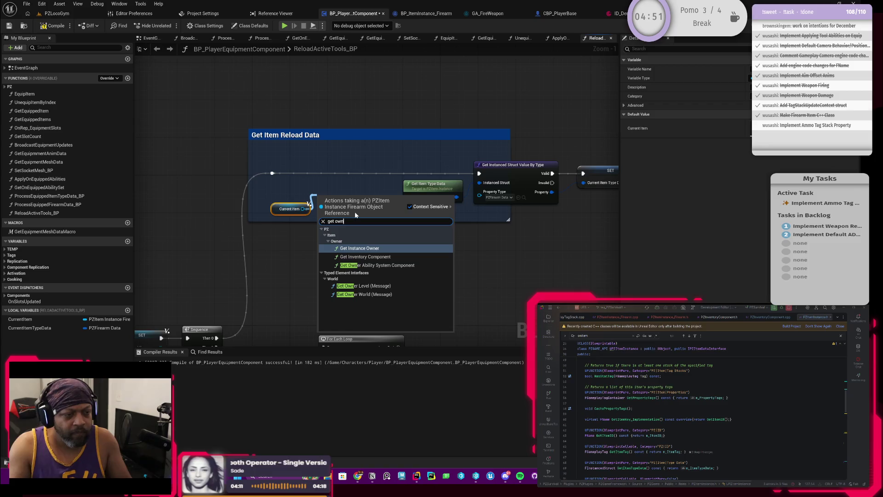
click(403, 251)
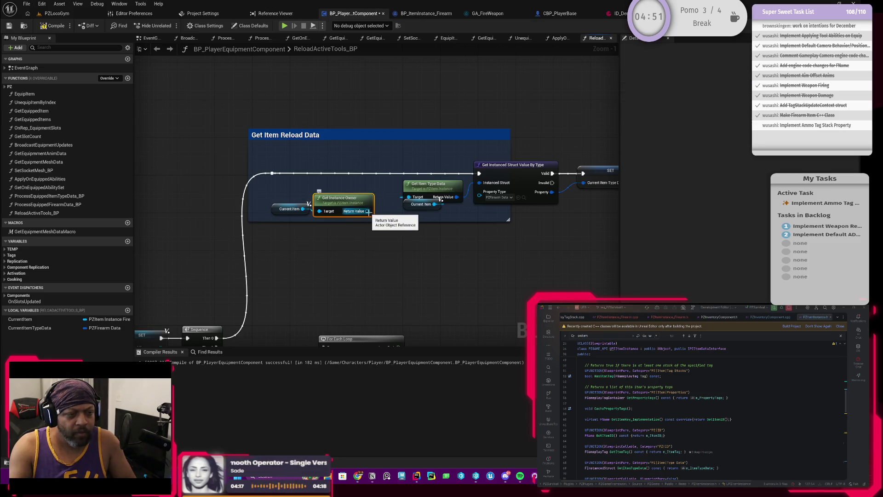
mouse_move(341, 207)
mouse_down()
mouse_move(322, 191)
mouse_move(296, 189)
mouse_up()
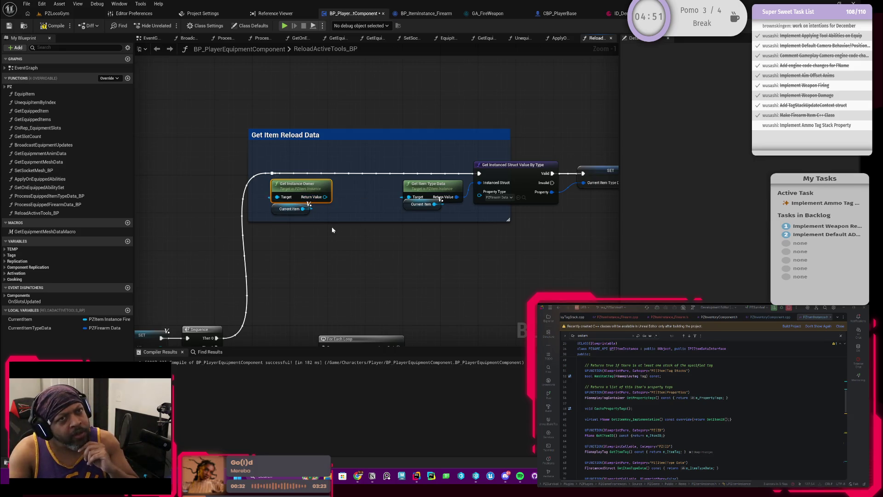
drag(333, 230, 282, 206)
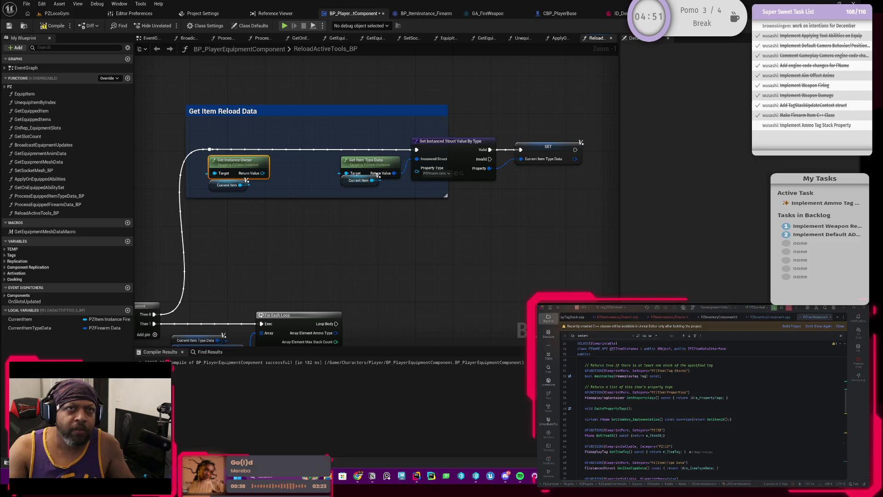
click(559, 14)
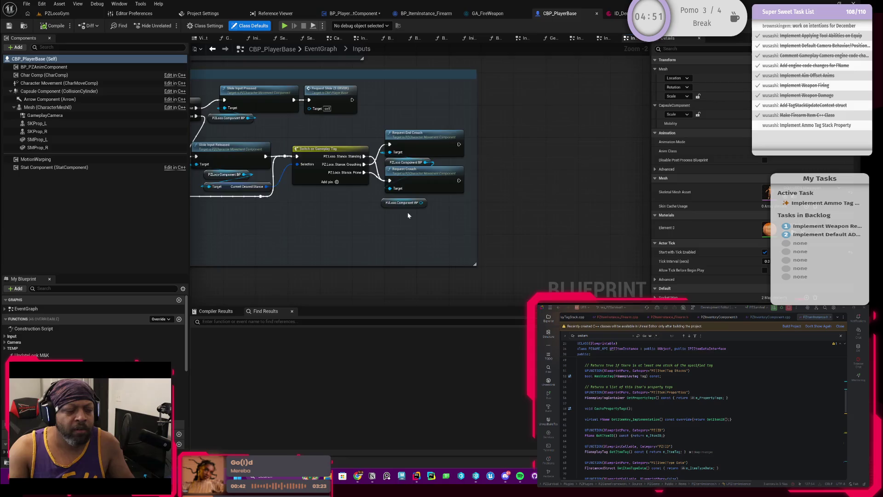
Zoom and pan CBP_PlayerBase's event graph, then jump to the Inputs subgraph
scroll(422, 210, down, 8)
scroll(420, 211, up, 5)
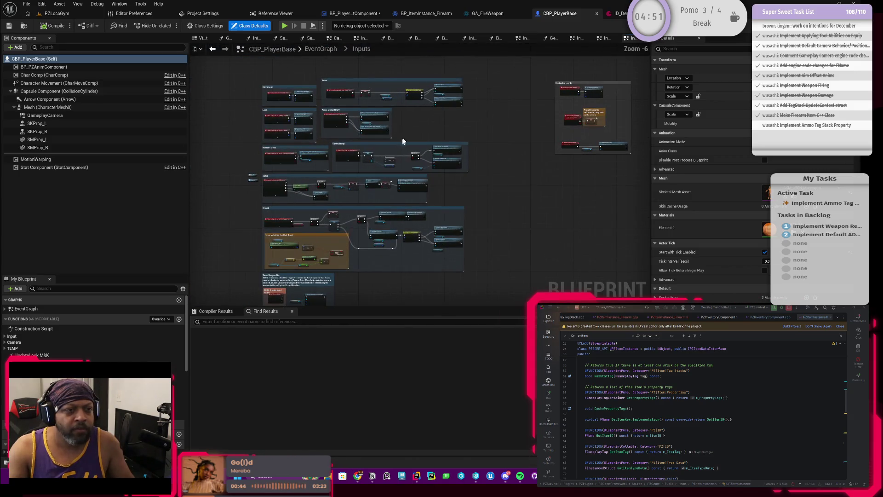
scroll(398, 211, up, 1)
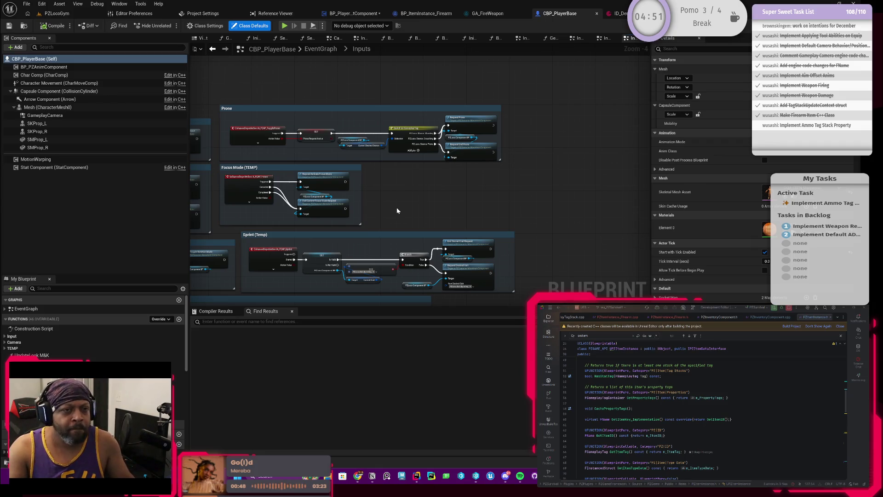
drag(400, 89, 470, 165)
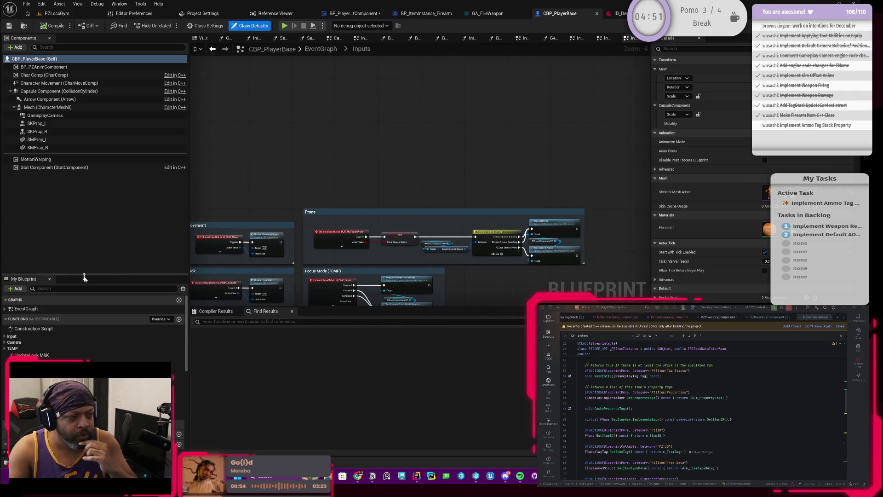
click(13, 337)
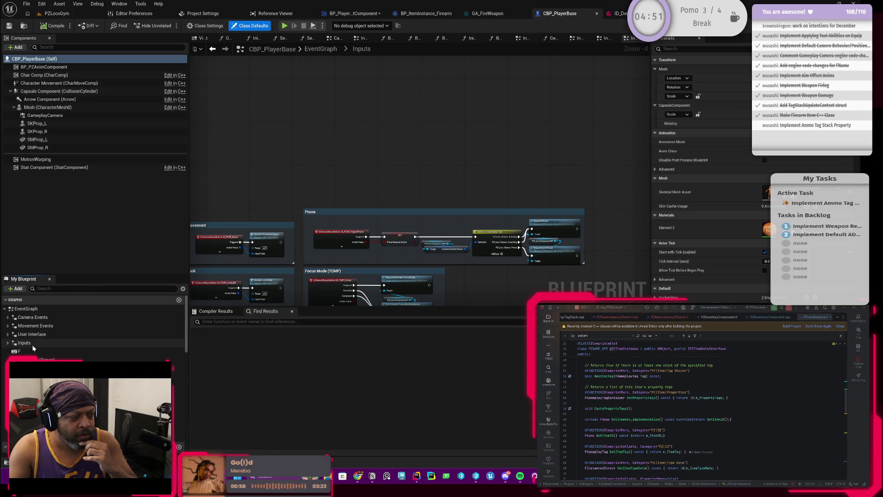
click(33, 343)
double_click(53, 341)
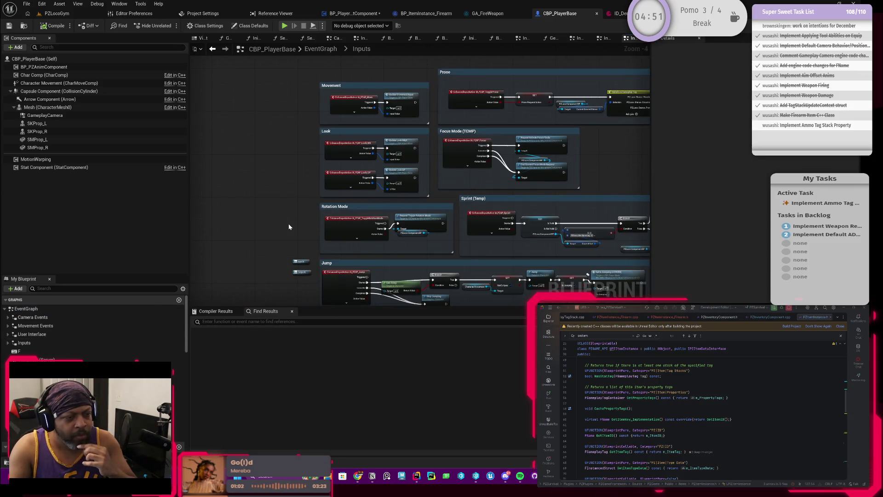
Jump to the Event BeginPlay chain via a 'beginpl' search and select Get PZPlayer State
right_click(289, 226)
text(beginpl)
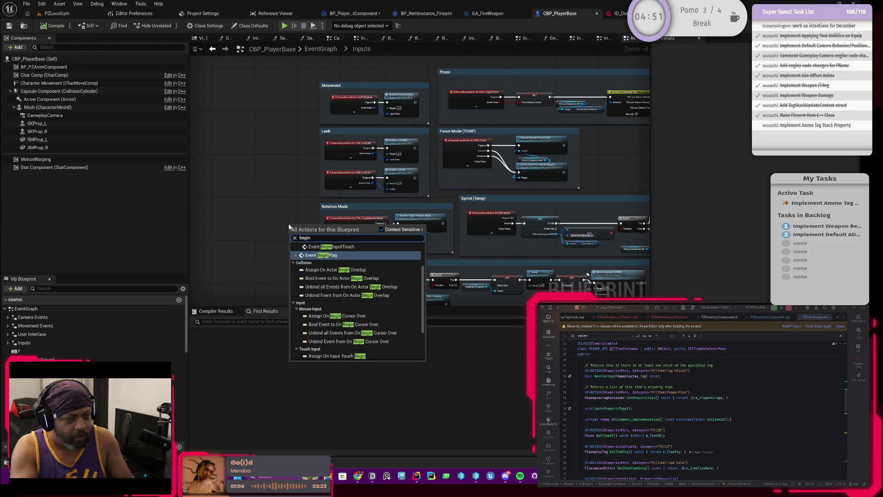
click(349, 254)
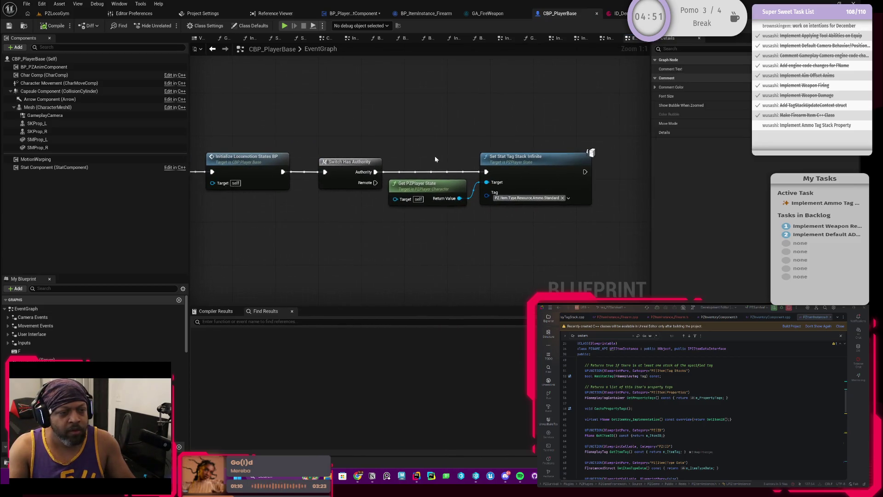
click(444, 189)
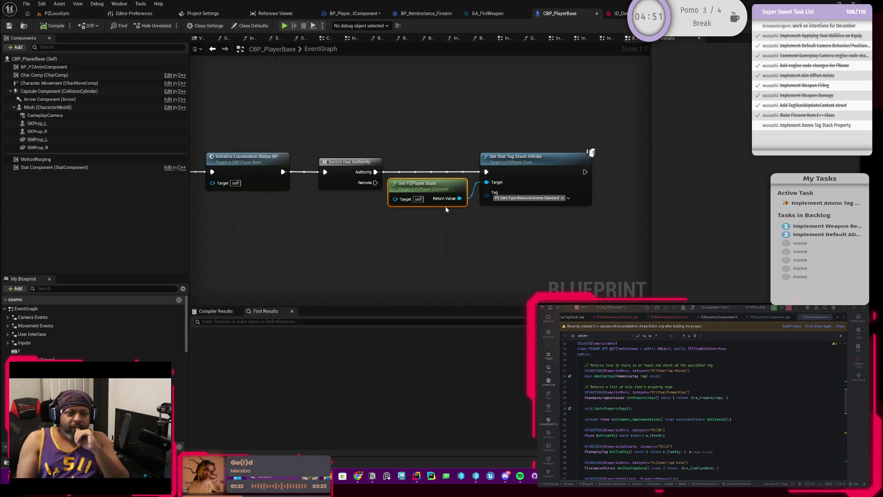
Open Get PZPlayer State's C++ definition in Rider
double_click(447, 190)
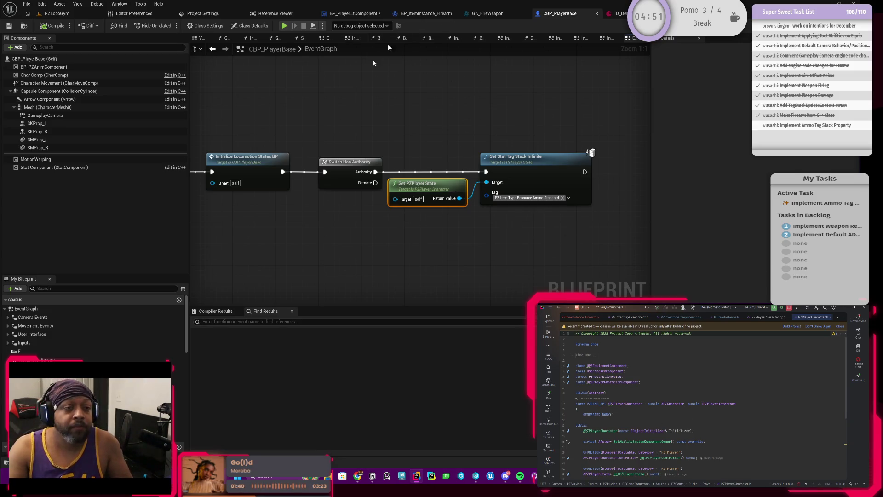
Open BPI_EquipmentInterface from Content > Characters > Player in the Content Browser
key(ctrl+space)
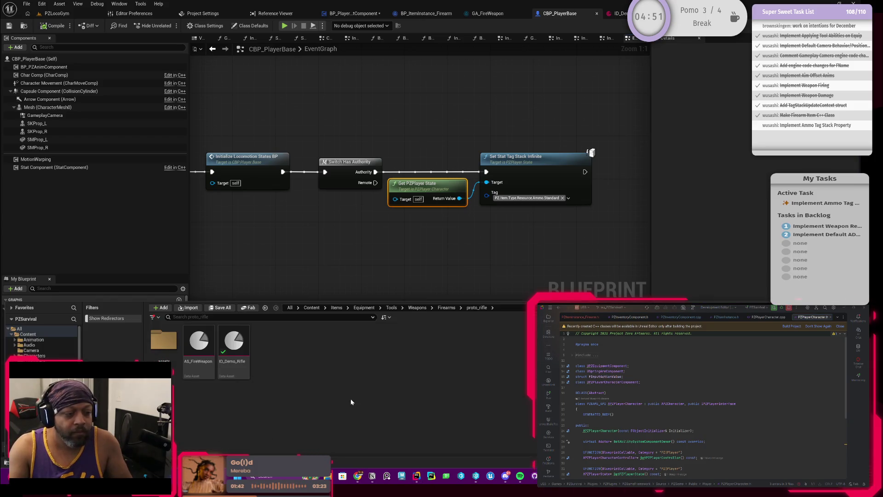
click(311, 307)
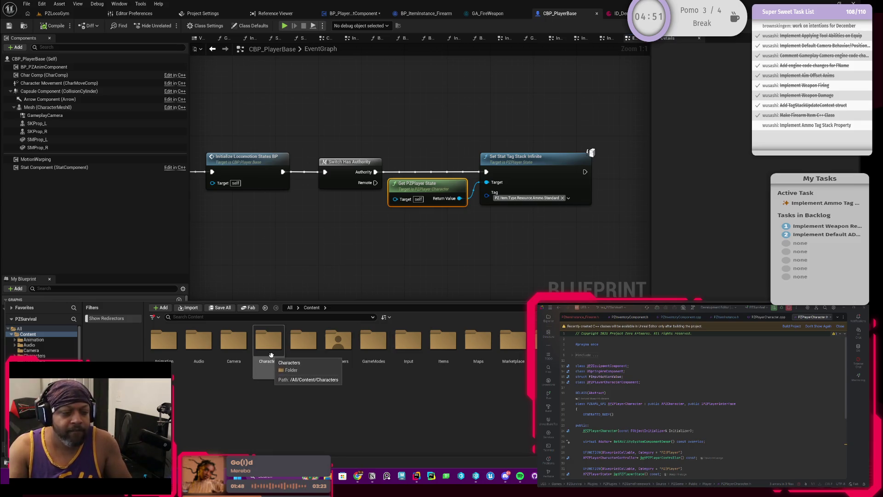
double_click(276, 342)
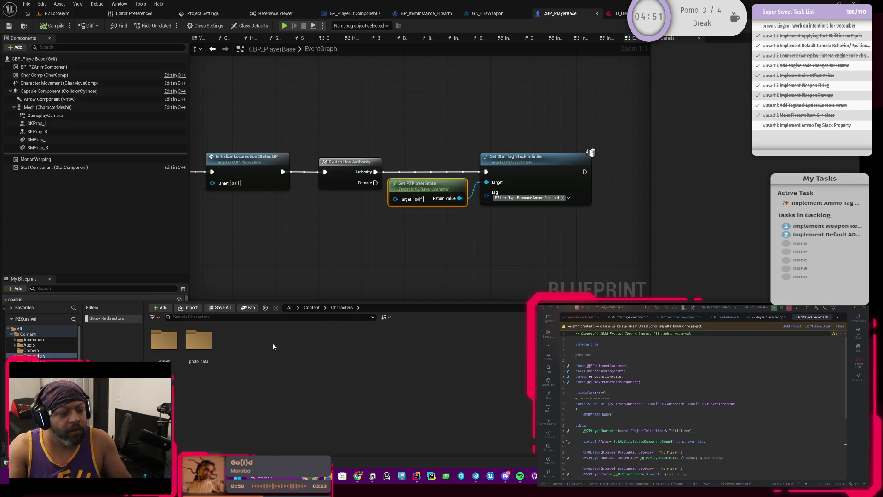
double_click(163, 340)
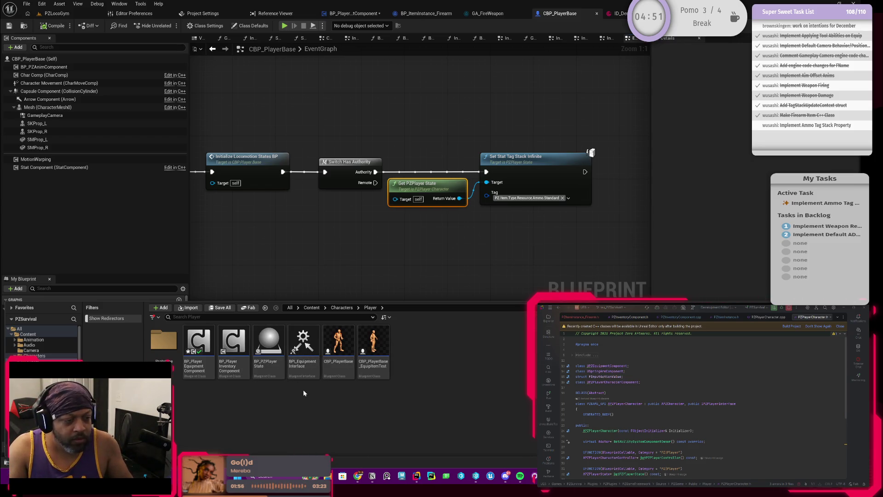
click(307, 374)
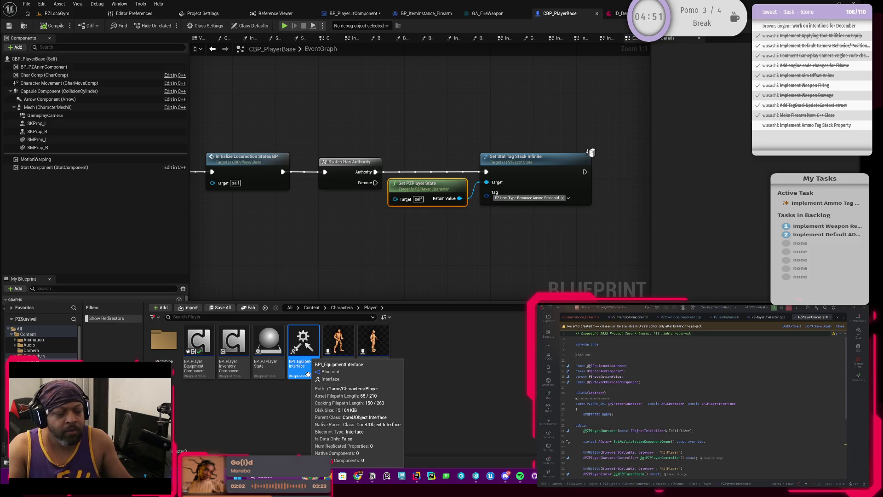
double_click(308, 374)
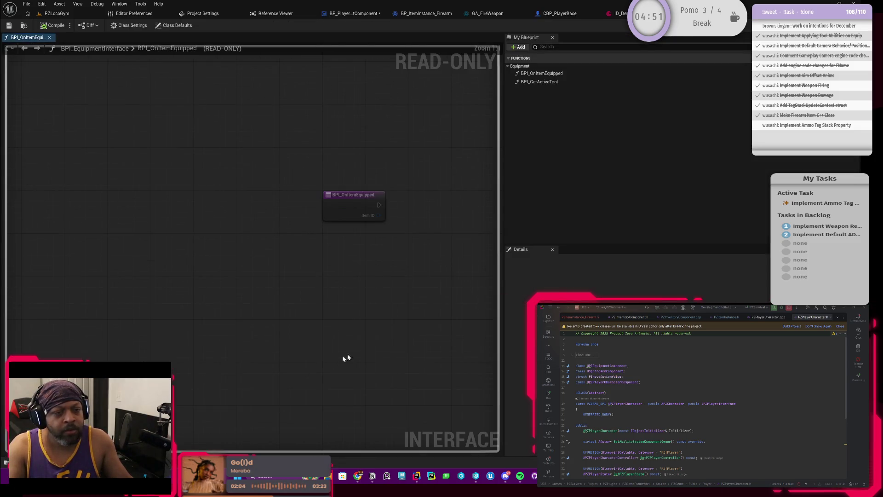
Inspect BPI_GetActiveTool and BPI_OnItemEquipped, then show Rider's Solution tree
click(546, 82)
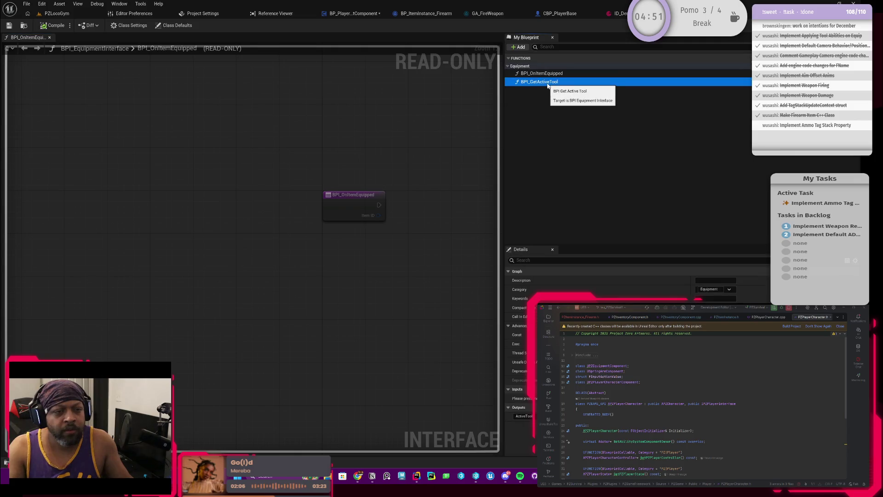
click(553, 74)
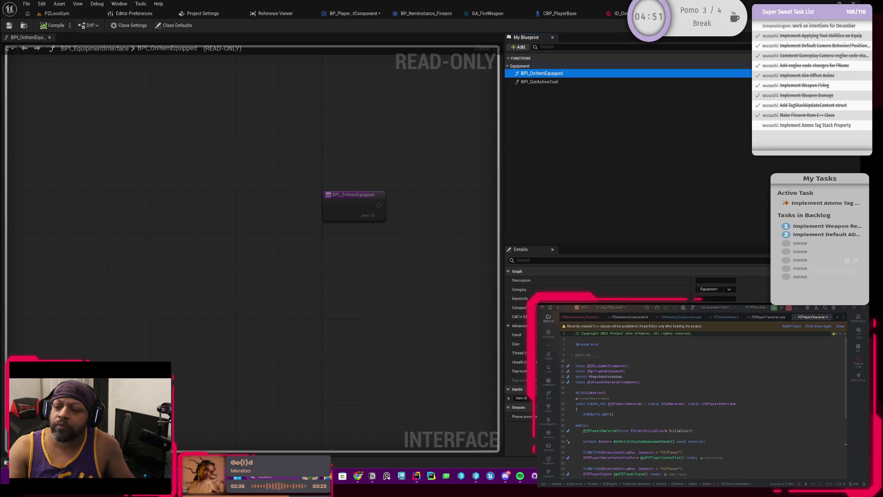
scroll(704, 405, down, 5)
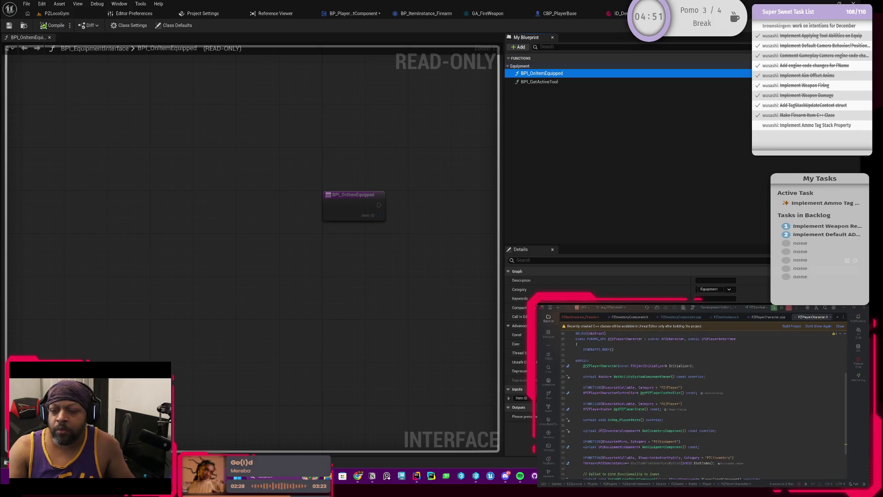
scroll(704, 405, down, 1)
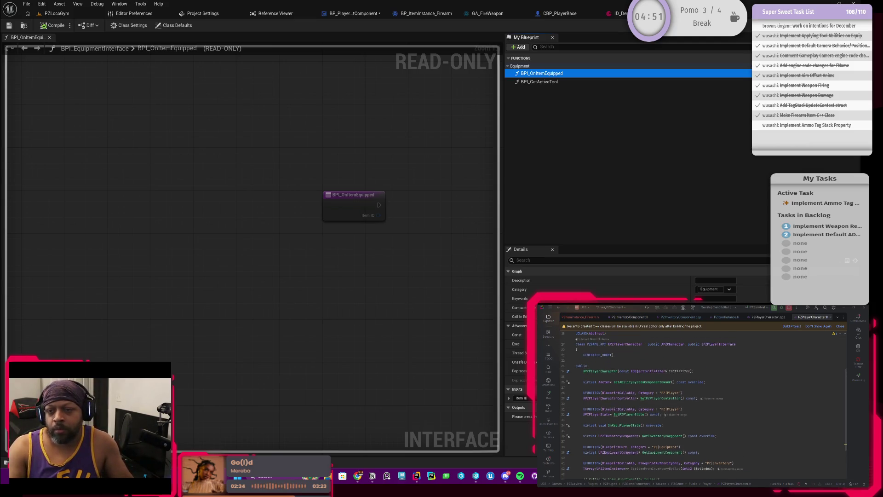
scroll(704, 405, up, 1)
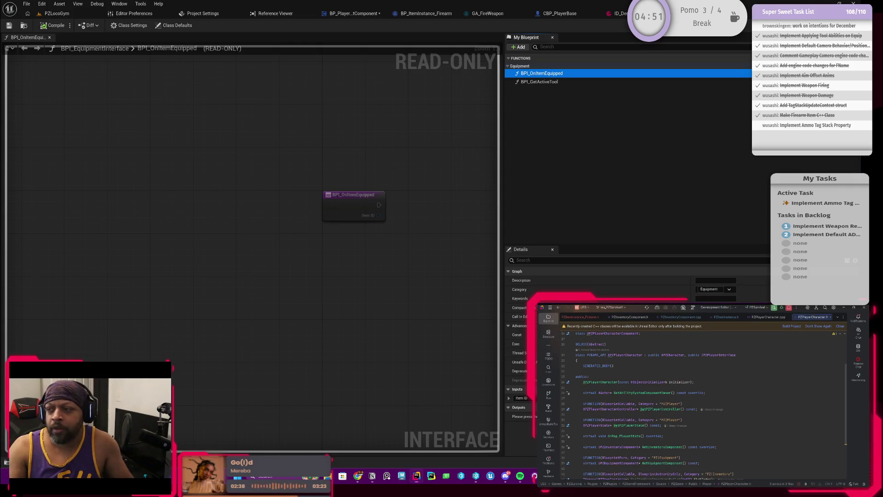
click(549, 318)
scroll(643, 405, down, 10)
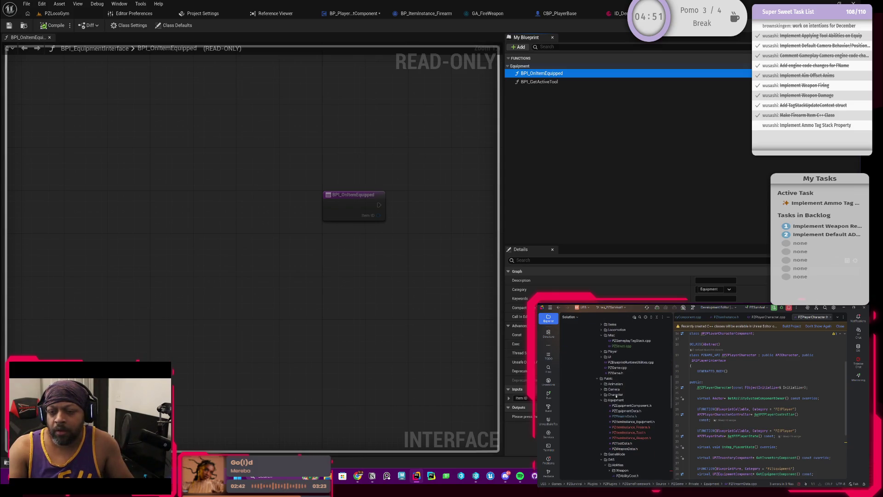
Open PZPlayerState.h from Rider's Solution tree
scroll(607, 395, down, 6)
scroll(615, 398, down, 5)
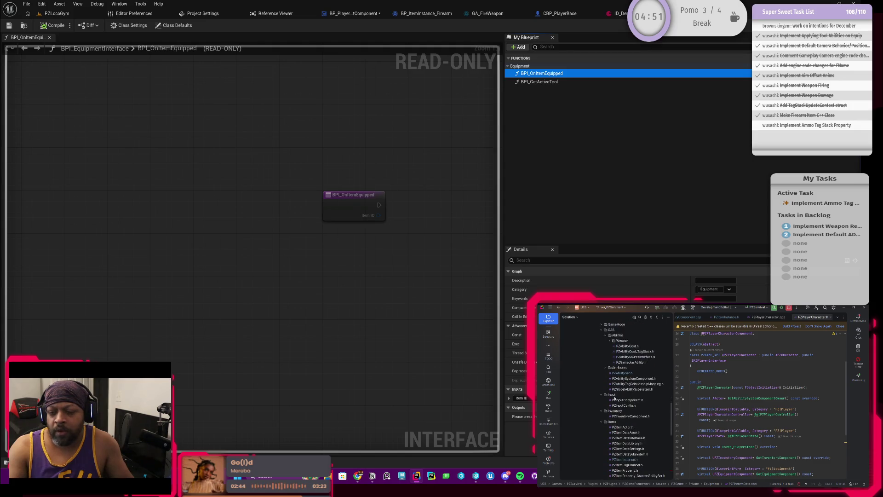
scroll(627, 415, down, 5)
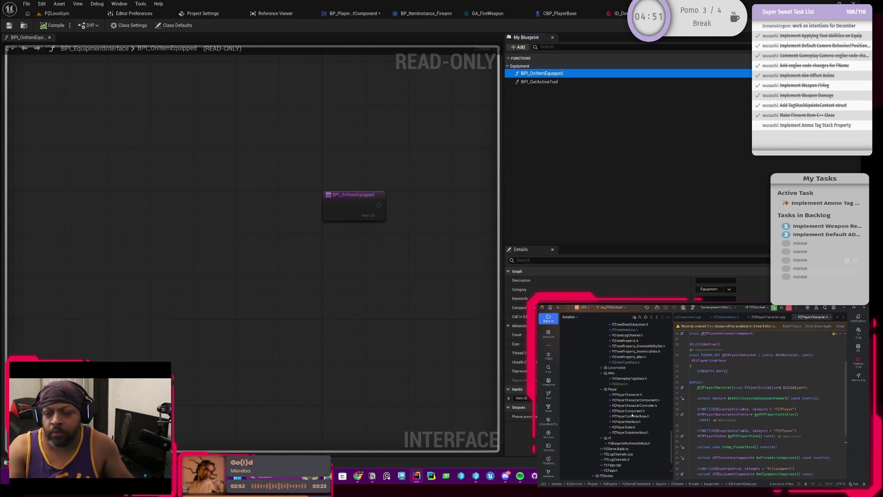
scroll(632, 416, up, 1)
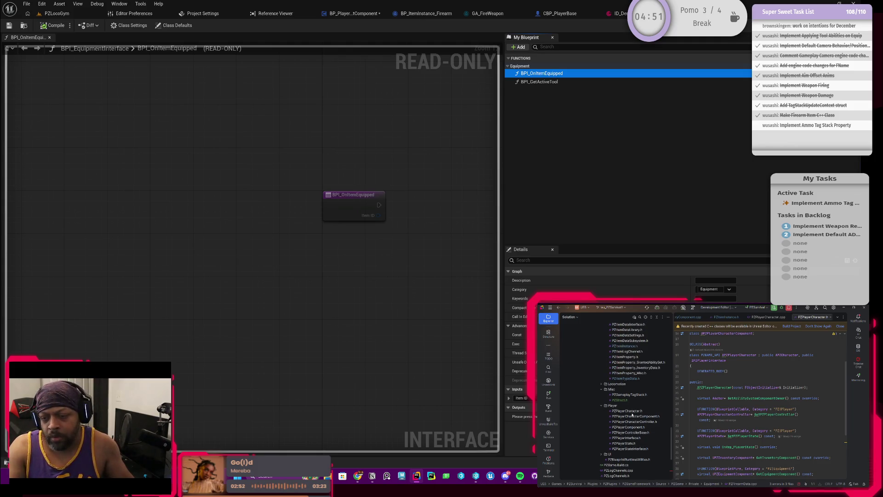
double_click(624, 443)
scroll(730, 417, up, 10)
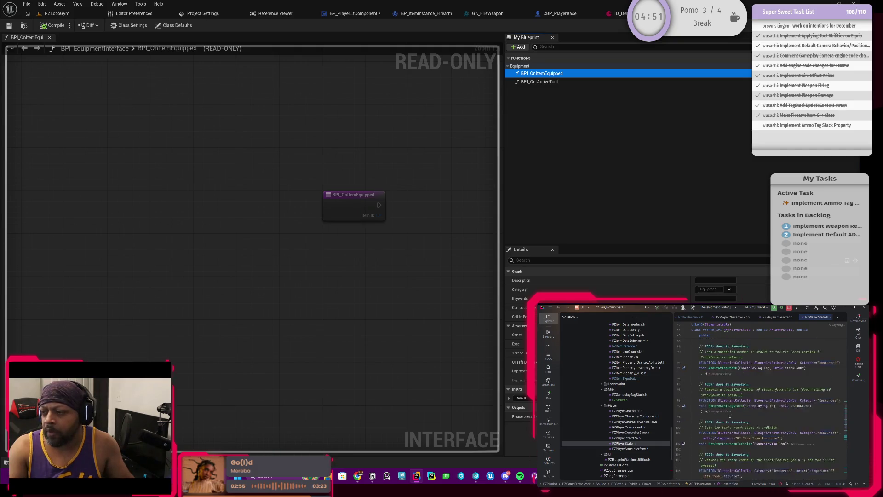
scroll(730, 417, up, 5)
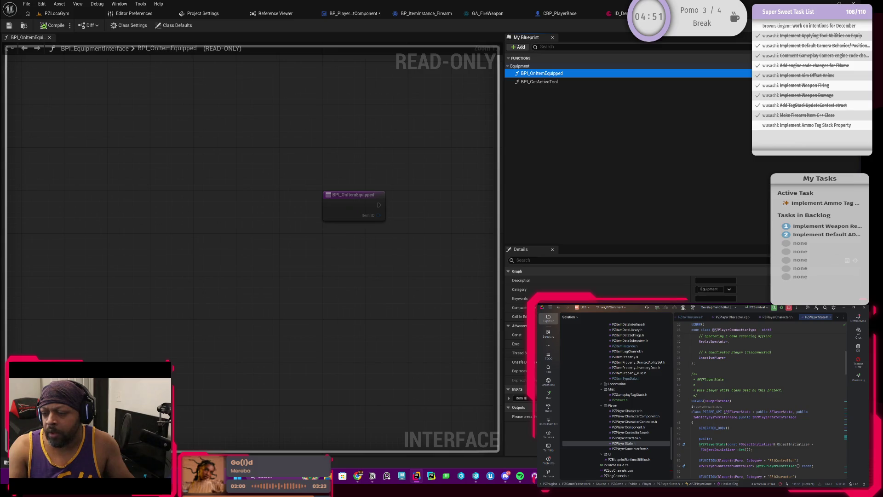
Go to the IPZPlayerStateInterface declaration, then return to the ReloadActiveTools_BP graph
click(764, 417)
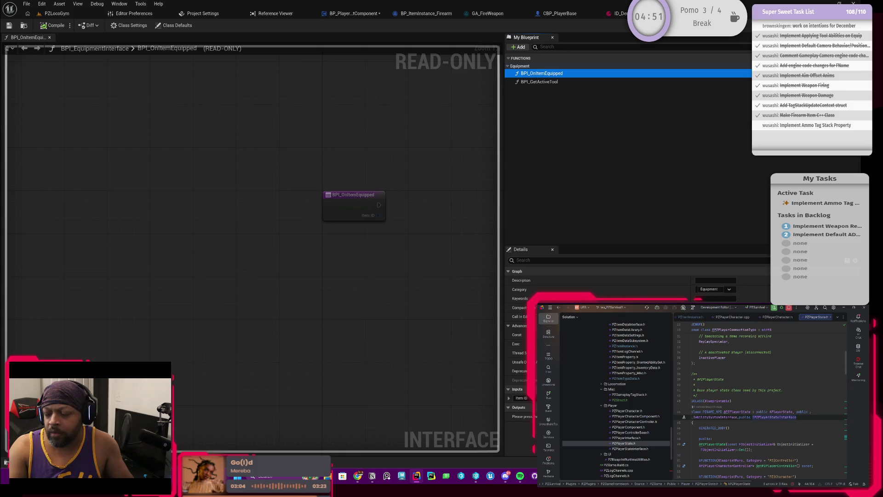
ctrl+click(765, 418)
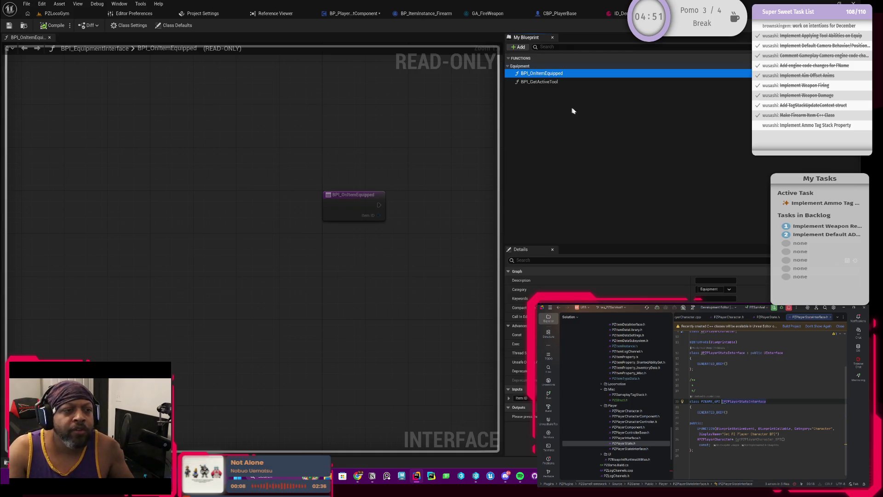
click(358, 14)
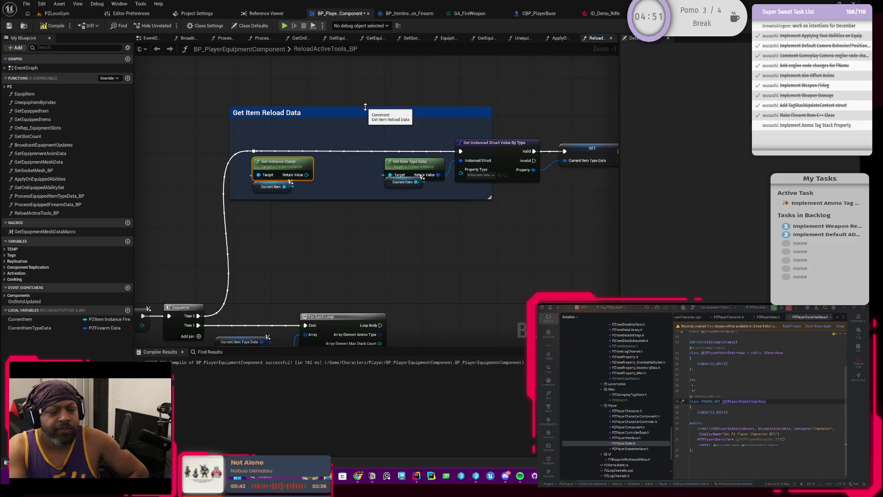
Move the Get Instance Owner nodes below the comment, cancelling a 'casttopz' search
click(324, 174)
mouse_move(325, 174)
mouse_down()
mouse_move(251, 191)
mouse_move(306, 248)
mouse_move(343, 251)
mouse_move(350, 223)
mouse_up()
text(castto)
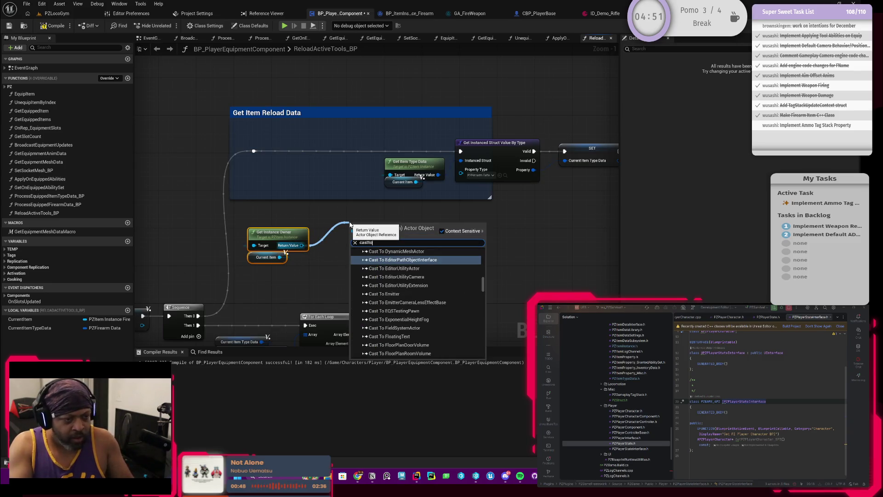
text(pz)
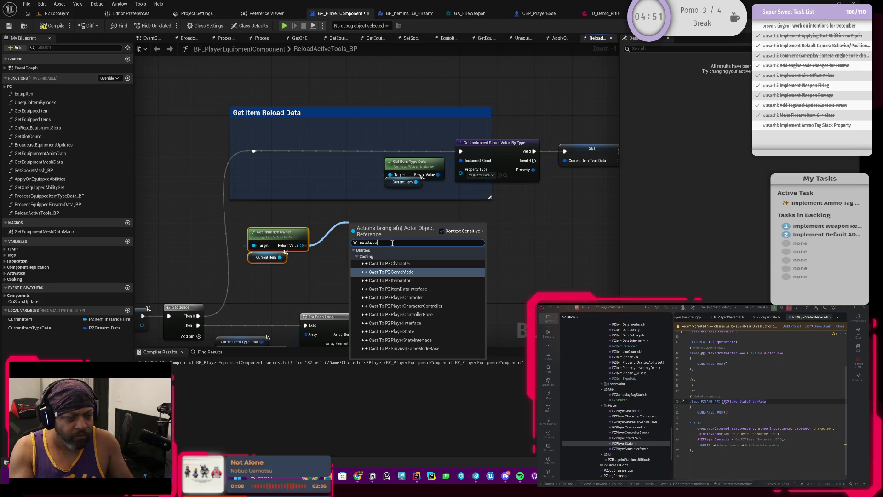
key(BackSpace)
key(BackSpace)
key(BackSpace)
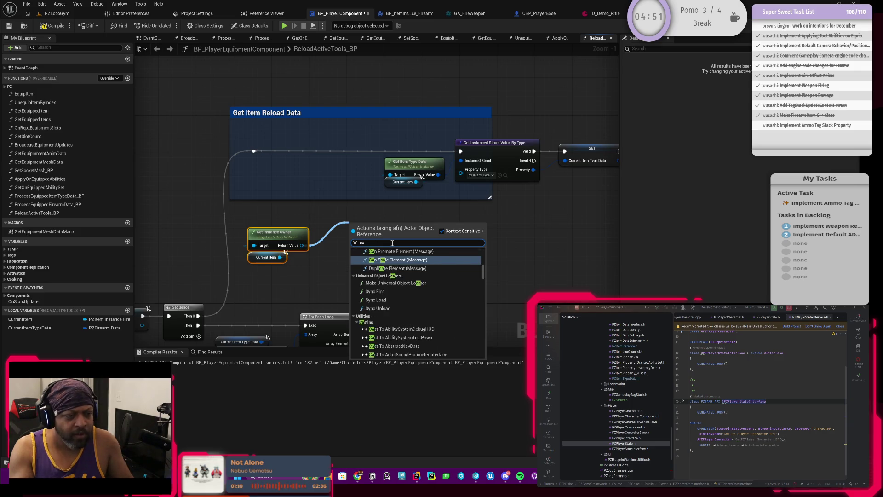
click(398, 209)
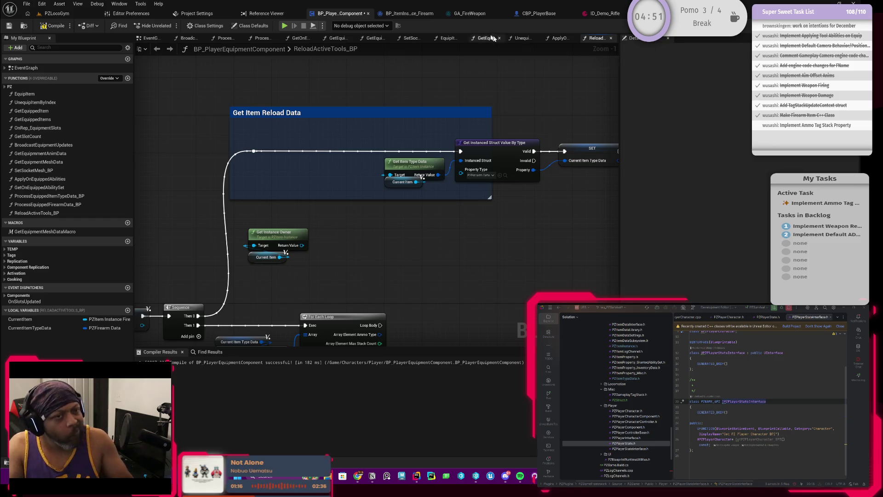
Open BP_PZPlayerState from the Content Drawer's Player folder
key(ctrl+space)
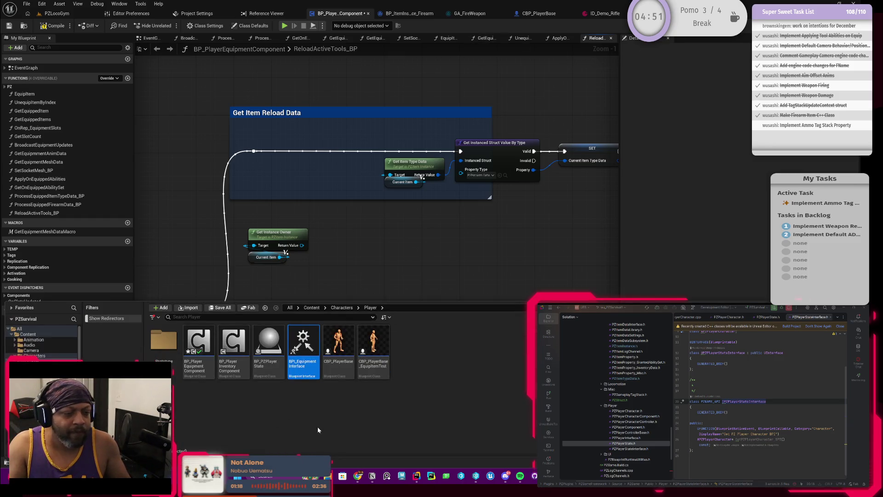
click(374, 264)
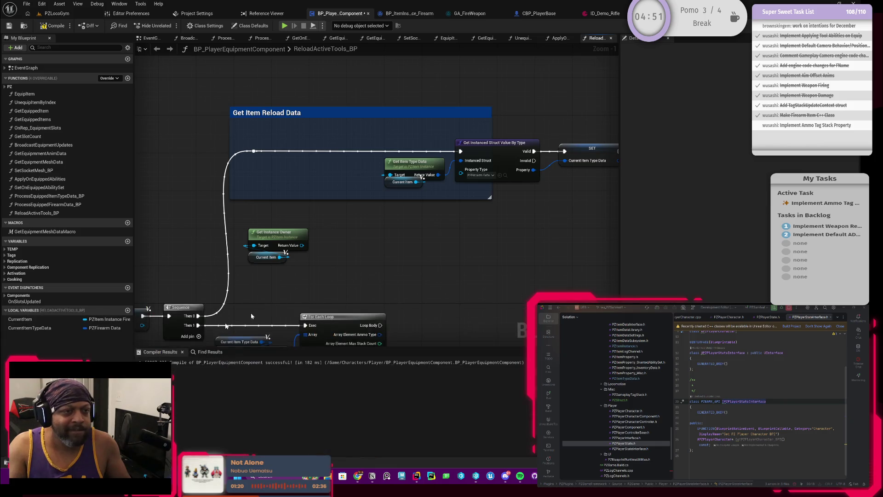
key(ctrl+space)
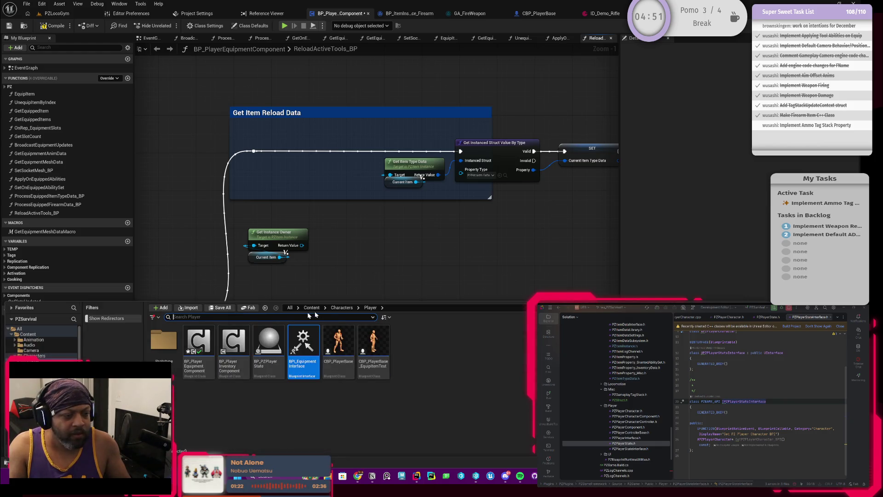
double_click(267, 354)
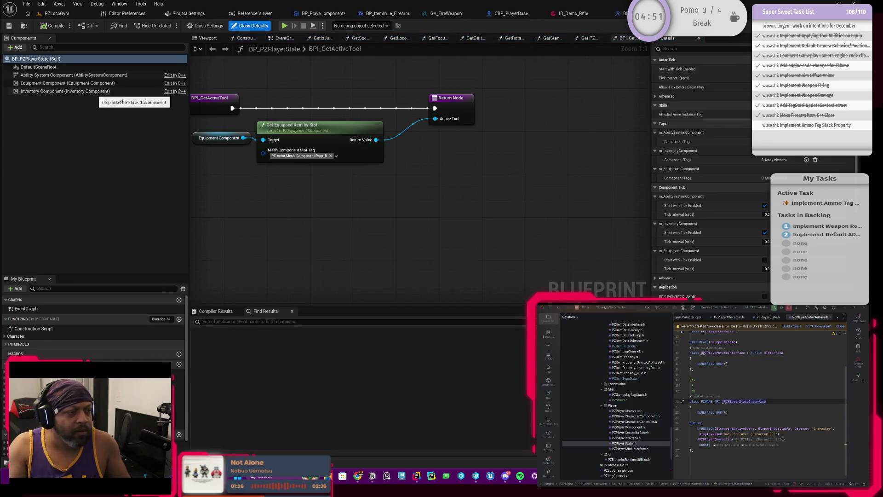
Check BP_PZPlayerState's implemented interfaces in Class Settings, then return to BPI_EquipmentInterface
scroll(684, 274, down, 1)
scroll(685, 274, down, 6)
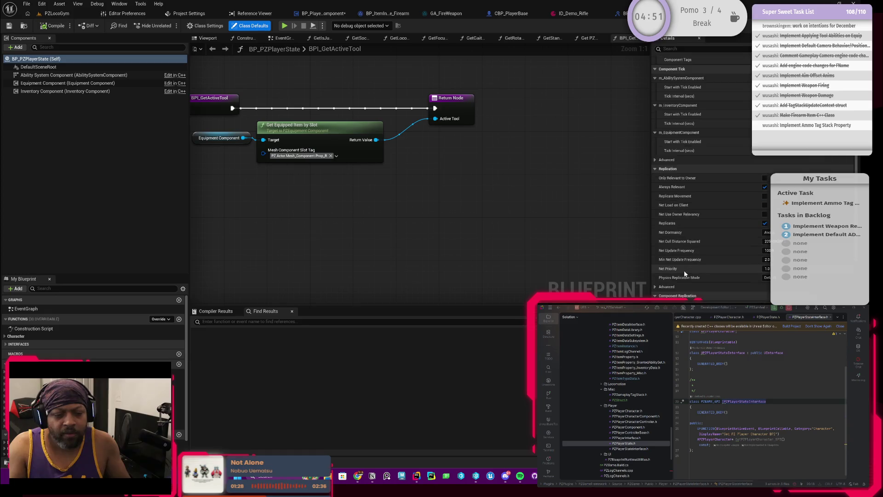
click(208, 26)
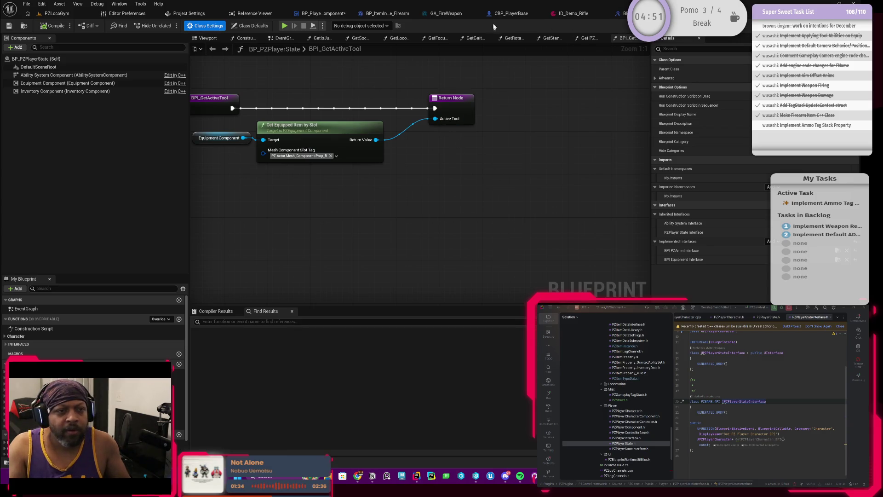
click(619, 13)
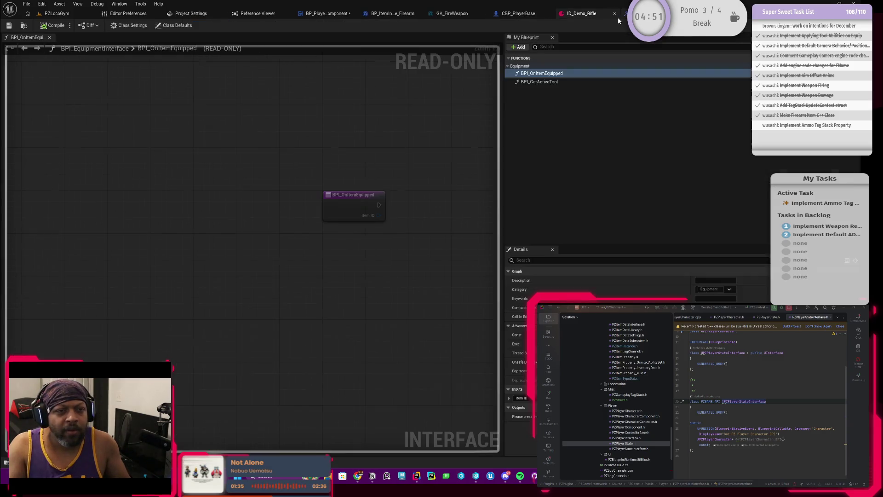
Add a new function to BPI_EquipmentInterface, starting its name with 'B', then return to the equipment component
click(554, 92)
click(519, 47)
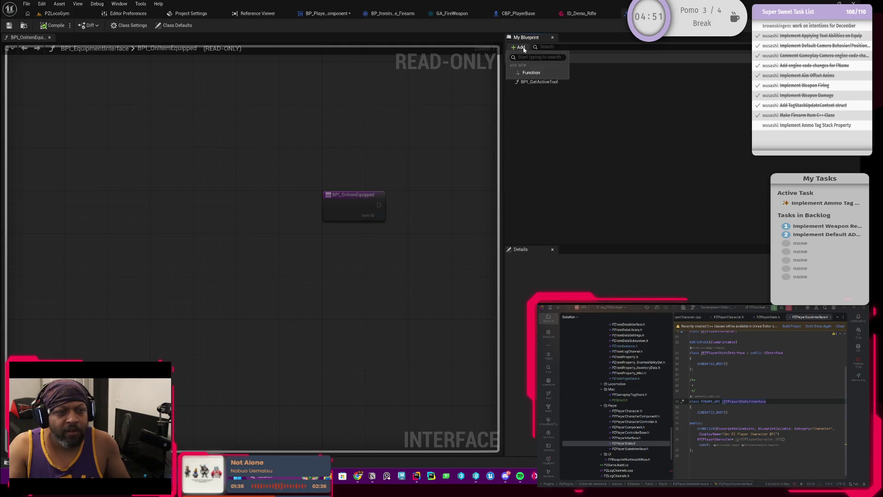
click(531, 73)
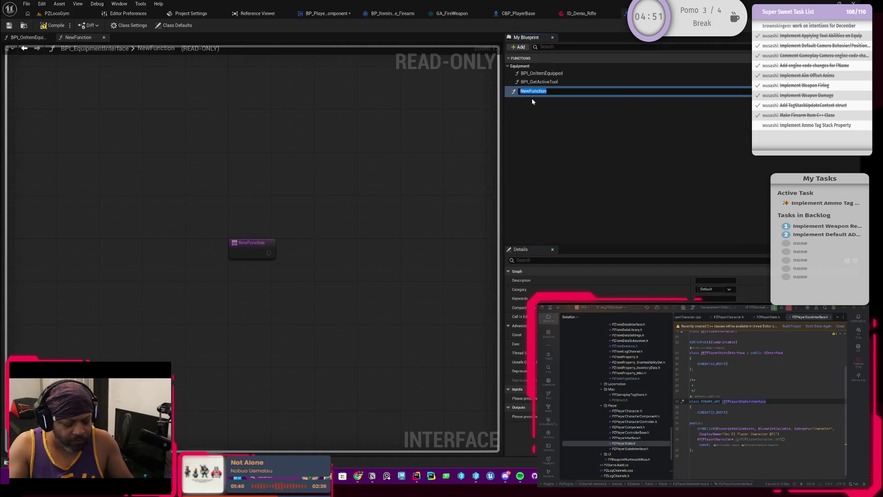
text(BPI_Get)
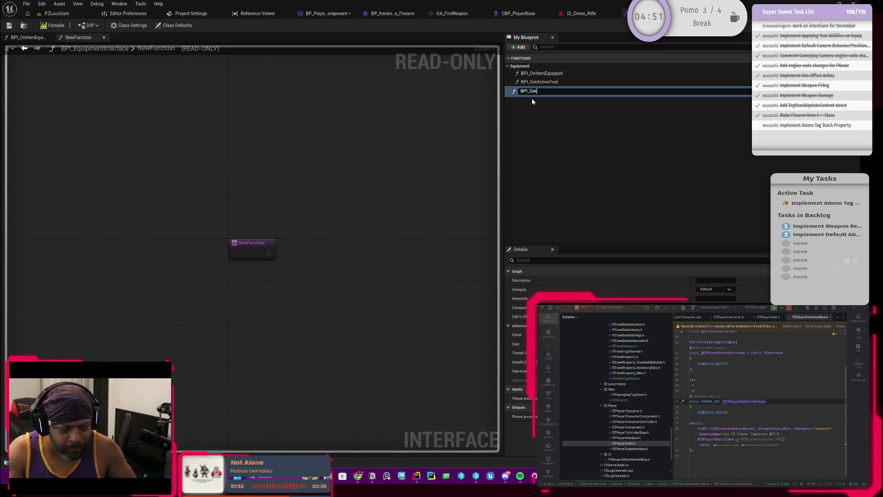
click(337, 15)
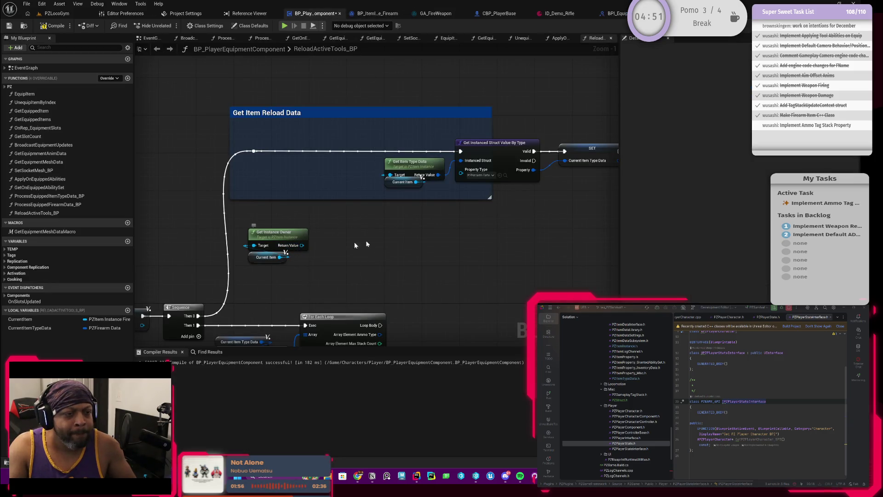
drag(389, 239, 421, 189)
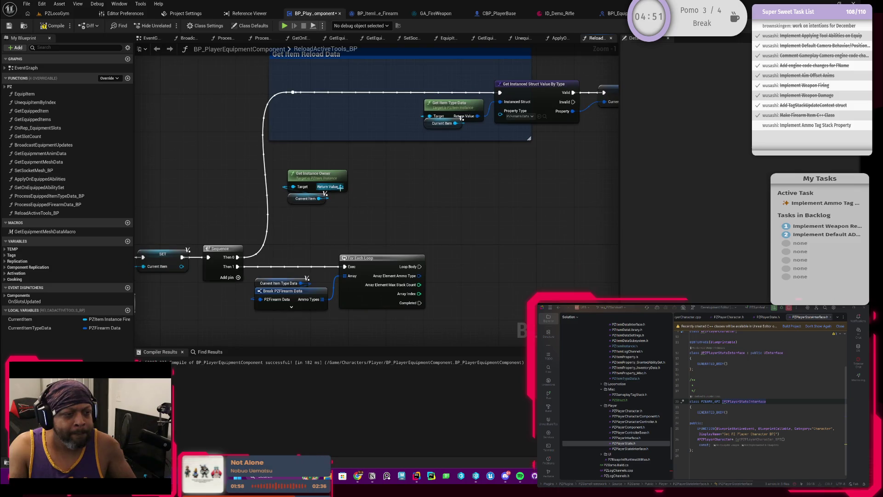
drag(341, 211, 387, 192)
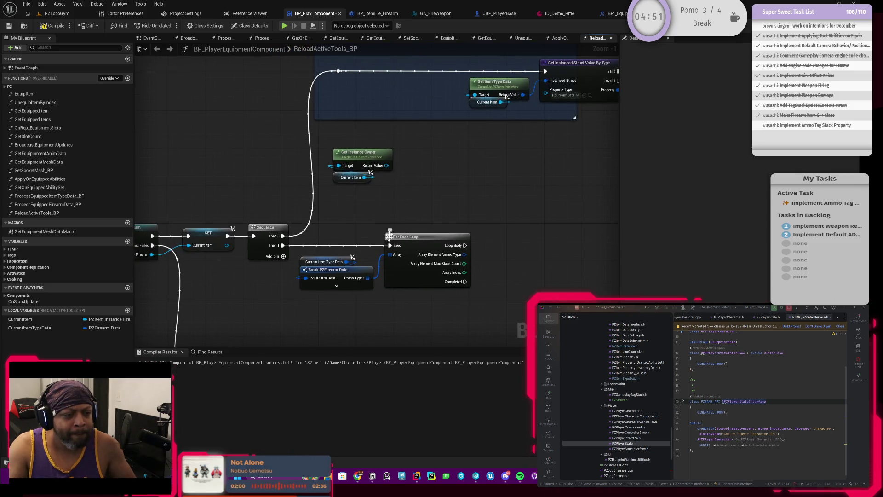
drag(391, 249, 381, 217)
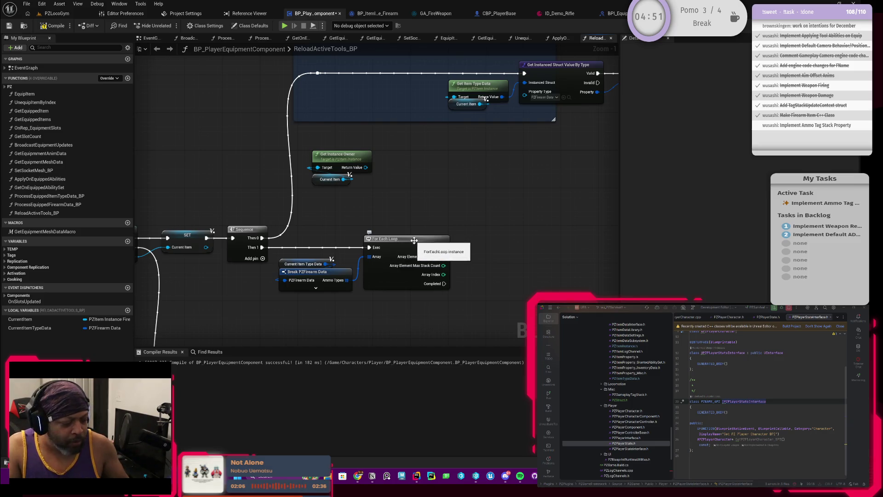
scroll(375, 227, up, 2)
drag(373, 154, 311, 213)
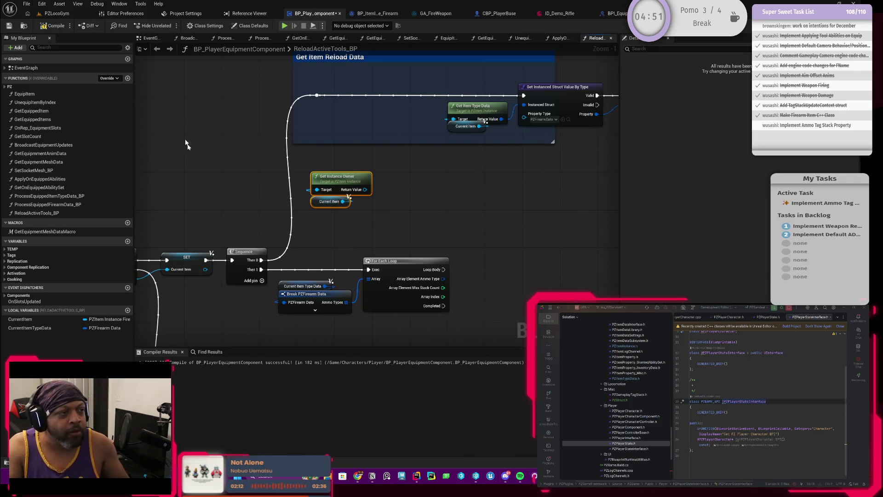
mouse_move(424, 184)
mouse_down()
mouse_move(382, 204)
mouse_move(401, 198)
mouse_up()
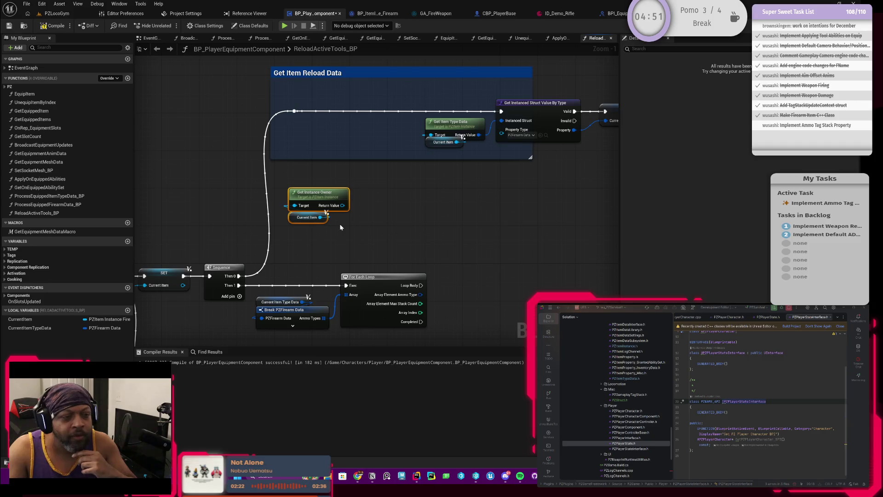
drag(301, 239, 281, 248)
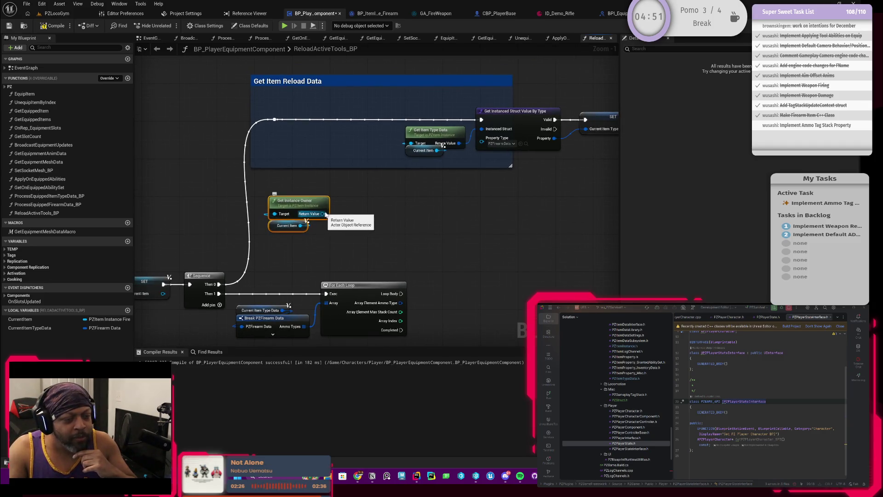
drag(345, 189, 285, 232)
mouse_move(355, 236)
mouse_down()
mouse_move(356, 161)
mouse_move(351, 235)
mouse_move(341, 207)
mouse_move(318, 208)
mouse_move(310, 195)
mouse_move(351, 205)
mouse_move(359, 217)
mouse_move(375, 213)
mouse_move(376, 160)
mouse_move(339, 173)
mouse_move(376, 177)
mouse_move(356, 194)
mouse_up()
click(367, 232)
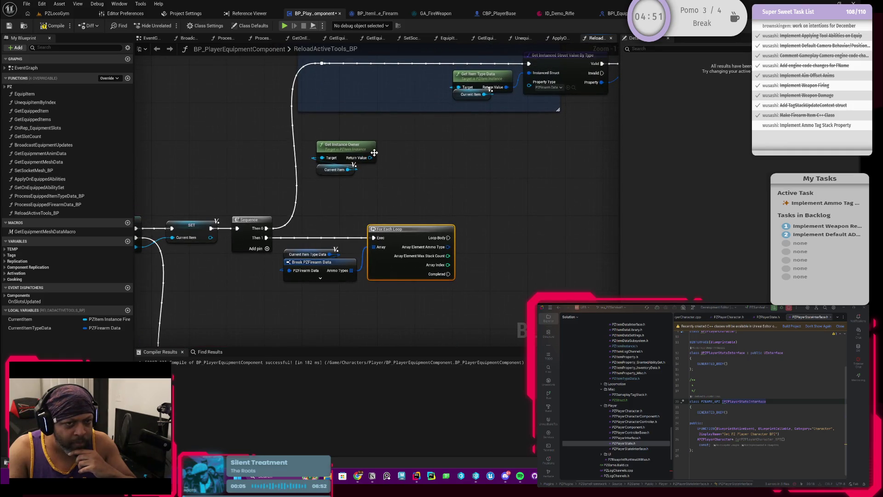
drag(438, 144, 404, 221)
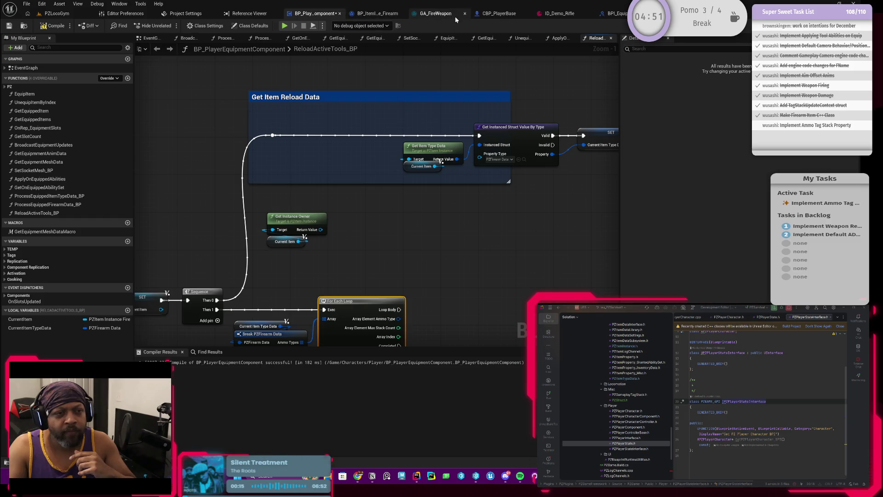
ctrl+click(736, 401)
scroll(735, 407, down, 10)
scroll(735, 407, down, 10)
scroll(736, 406, down, 8)
scroll(751, 416, up, 3)
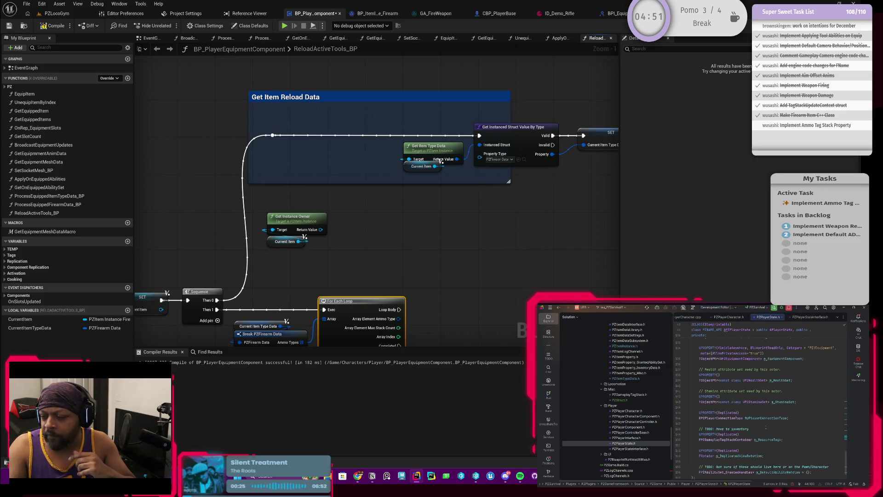
scroll(766, 428, up, 2)
scroll(767, 428, down, 3)
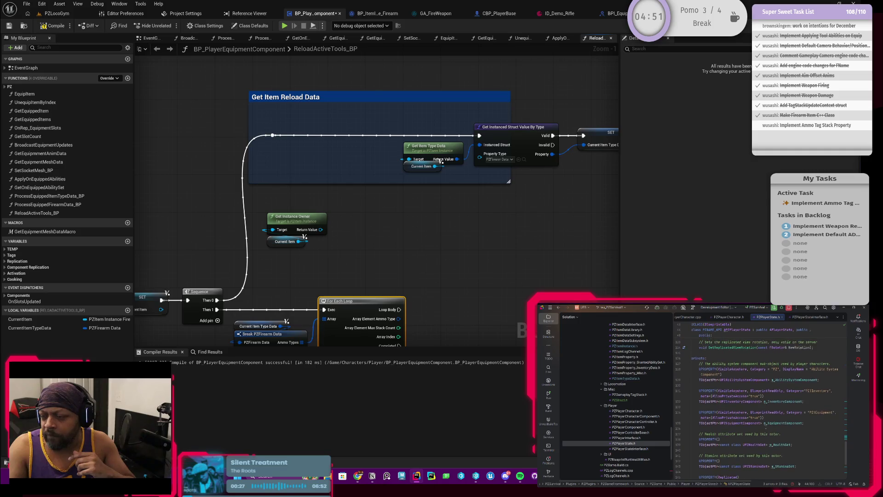
scroll(756, 429, up, 8)
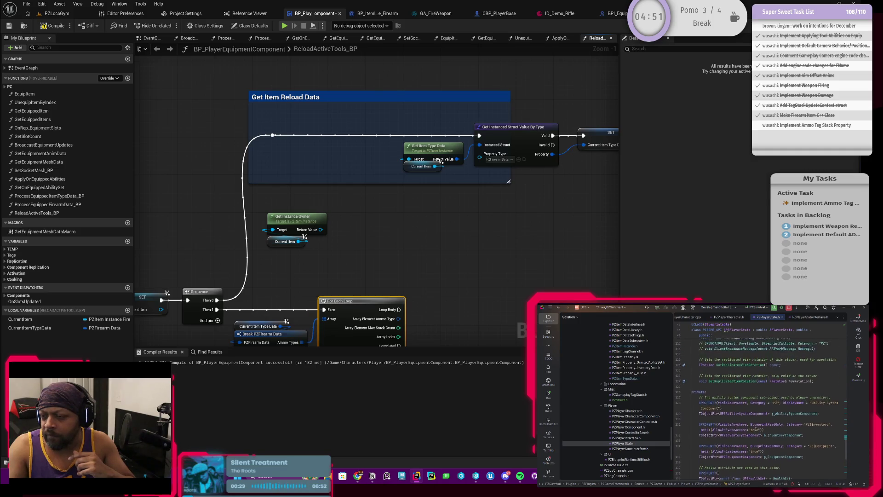
scroll(756, 428, up, 4)
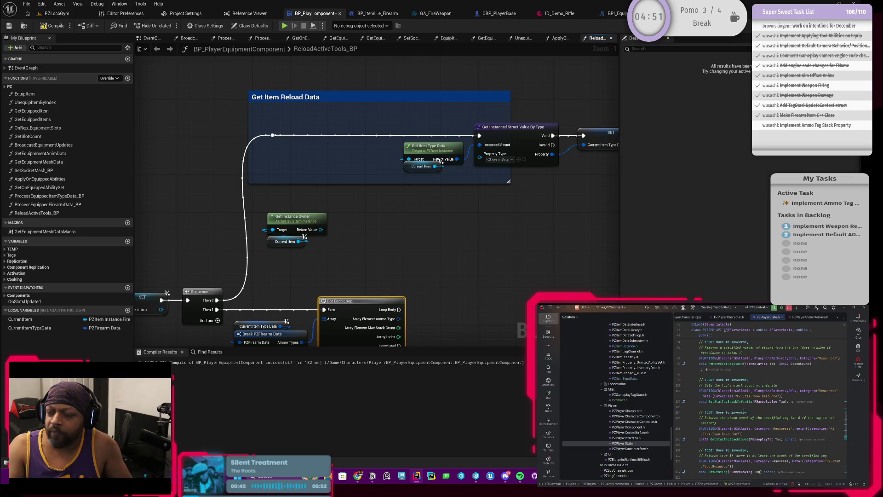
scroll(744, 408, up, 5)
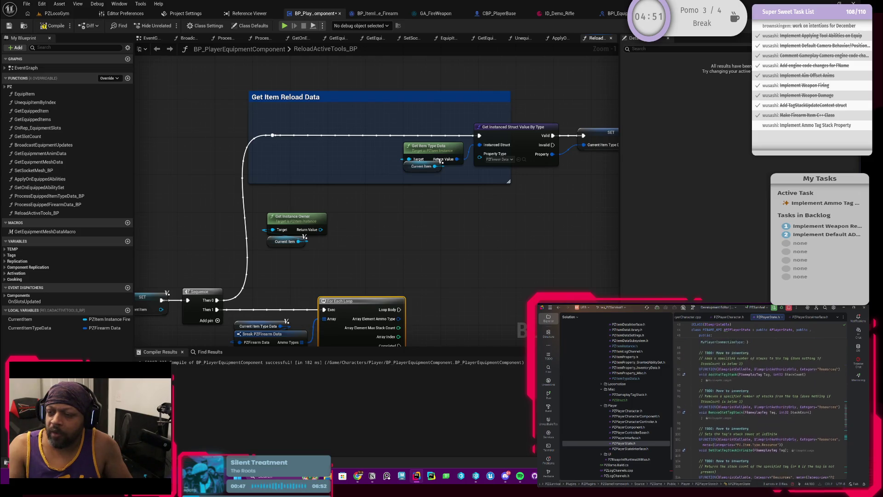
scroll(743, 407, up, 2)
scroll(742, 407, down, 5)
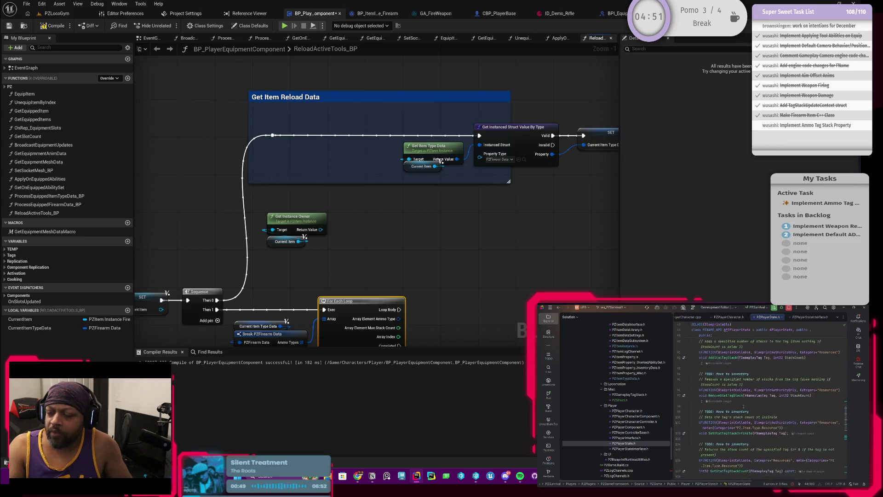
scroll(742, 407, down, 1)
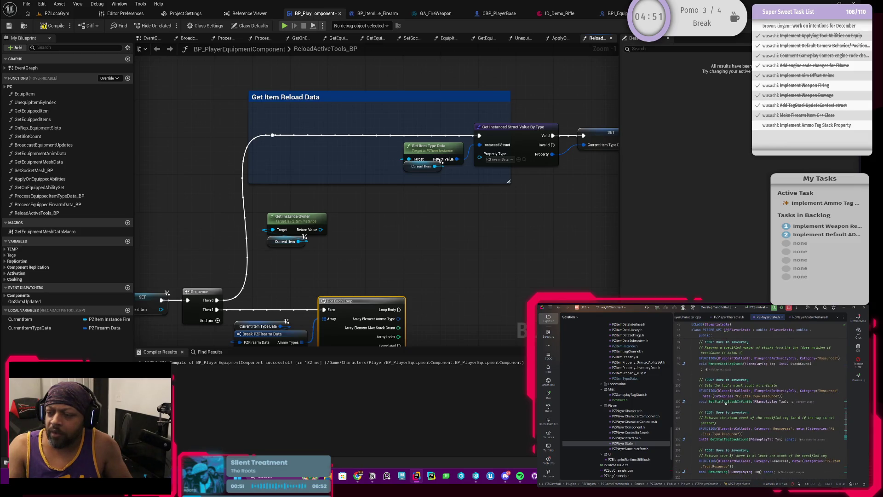
scroll(735, 391, up, 1)
scroll(735, 390, down, 1)
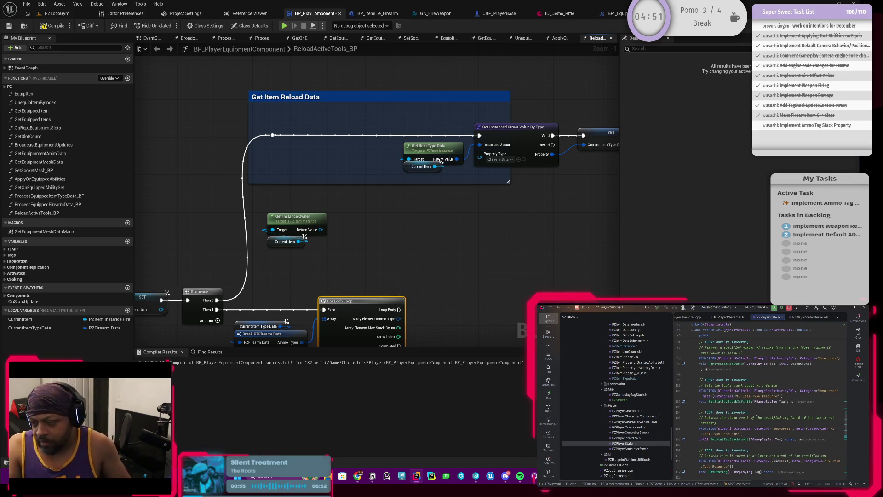
scroll(759, 401, down, 1)
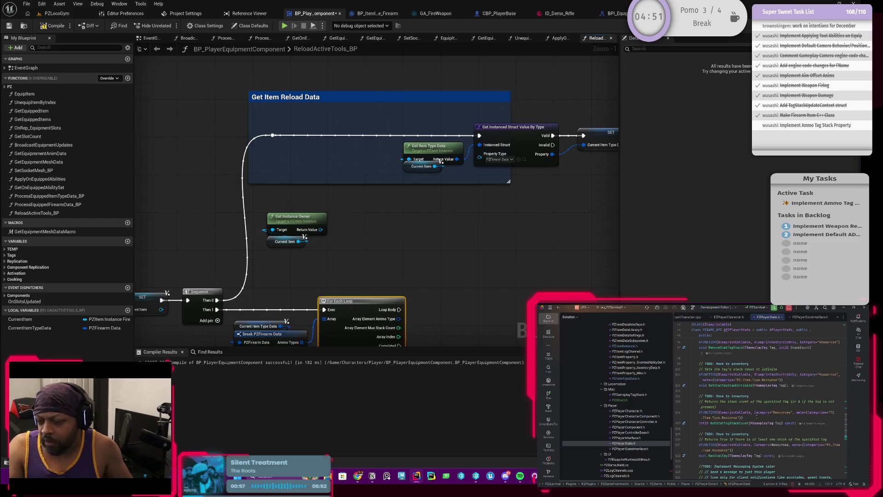
scroll(756, 408, up, 1)
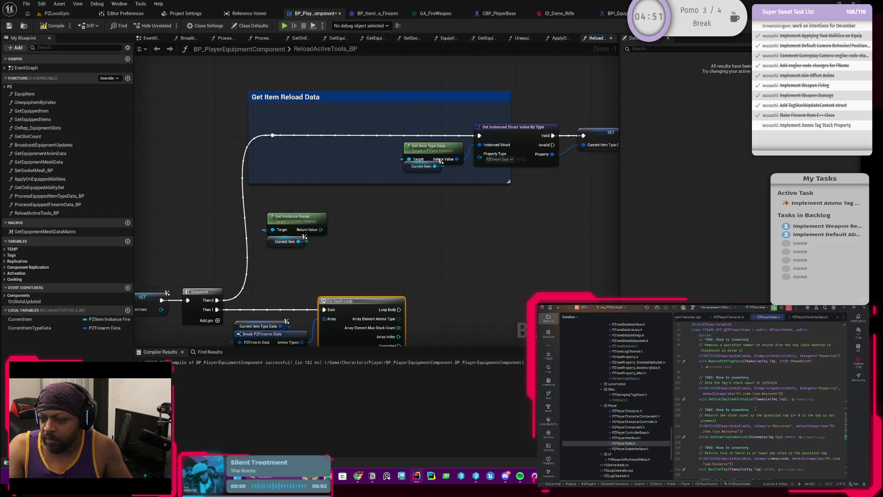
scroll(753, 414, down, 1)
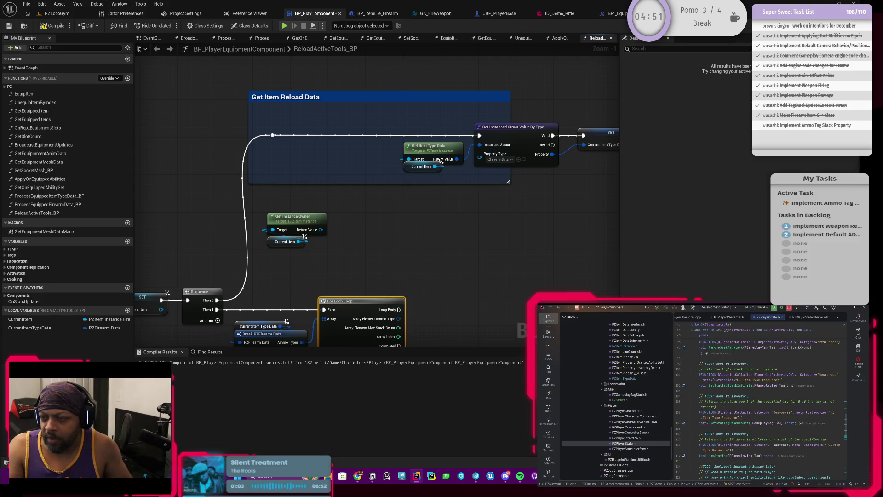
scroll(724, 405, up, 1)
scroll(725, 405, down, 1)
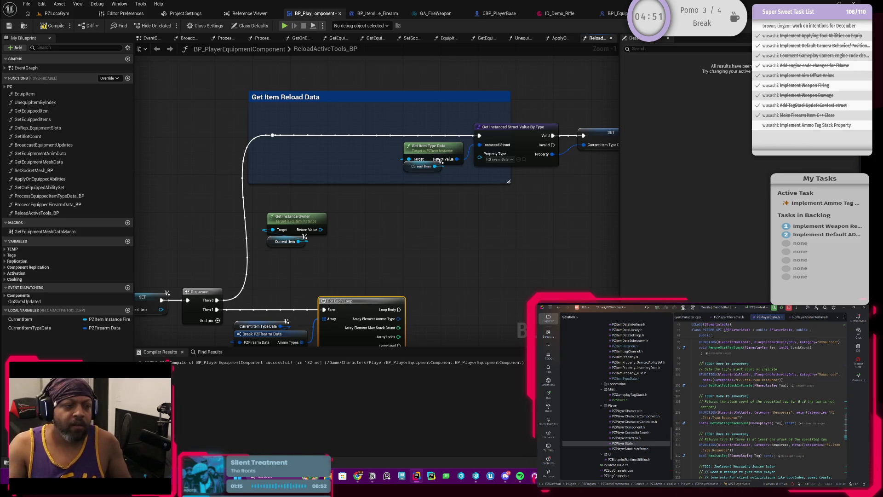
Select the Get Instance Owner and Current Item nodes and nudge them up-left
mouse_move(251, 192)
mouse_down()
mouse_move(377, 167)
mouse_move(354, 177)
mouse_move(337, 205)
mouse_move(311, 210)
mouse_move(333, 207)
mouse_up()
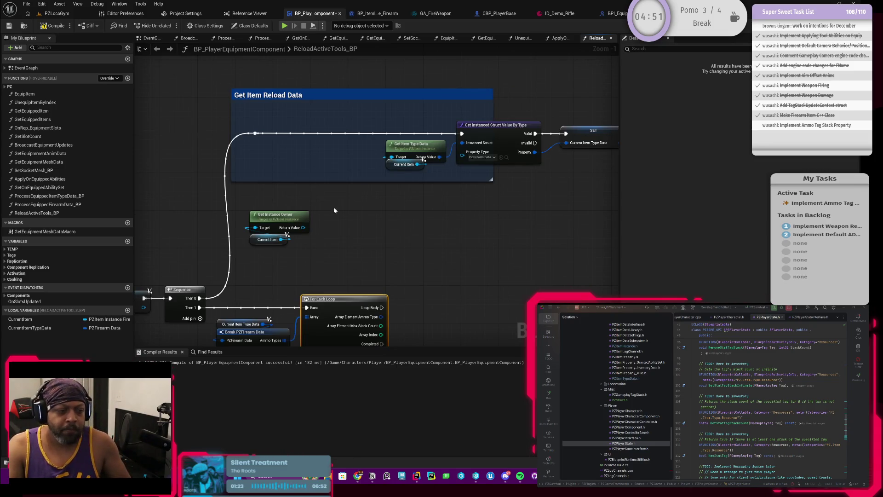
mouse_move(322, 214)
mouse_down()
mouse_move(355, 200)
mouse_move(360, 189)
mouse_move(336, 202)
mouse_move(363, 183)
mouse_up()
drag(301, 177, 308, 237)
drag(316, 202, 301, 197)
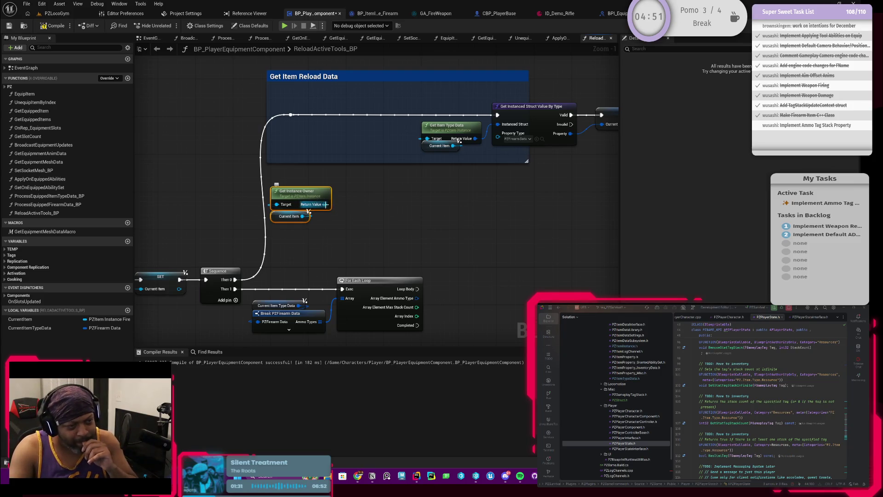
Pull a wire from the owner's Return Value, then move both nodes beside the For Each Loop
drag(331, 205, 356, 179)
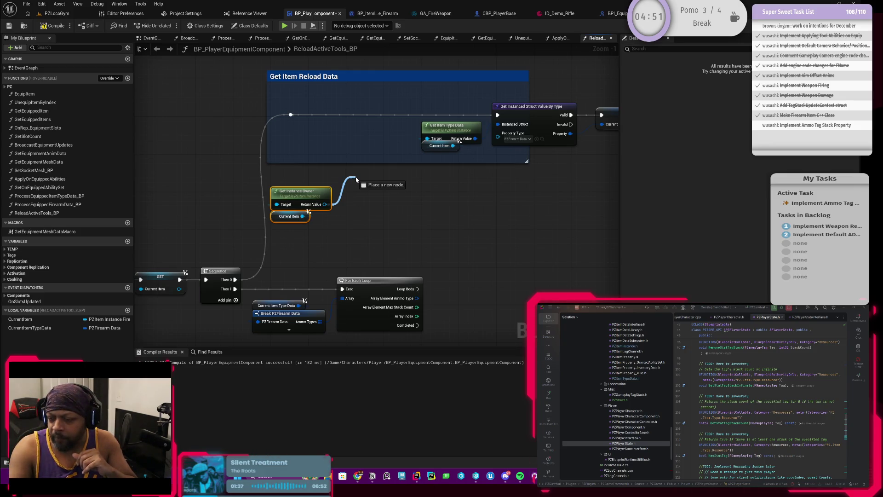
drag(356, 180, 354, 198)
scroll(764, 404, down, 2)
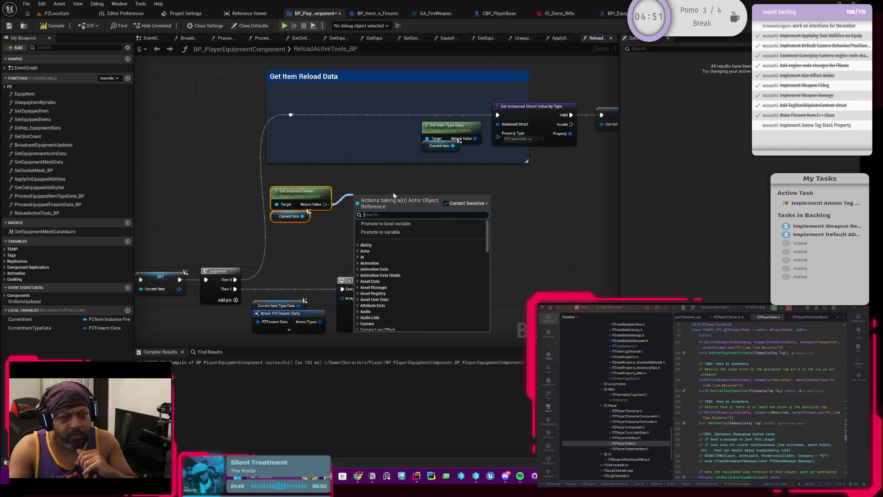
mouse_move(391, 175)
mouse_down()
mouse_move(394, 159)
mouse_move(358, 177)
mouse_up()
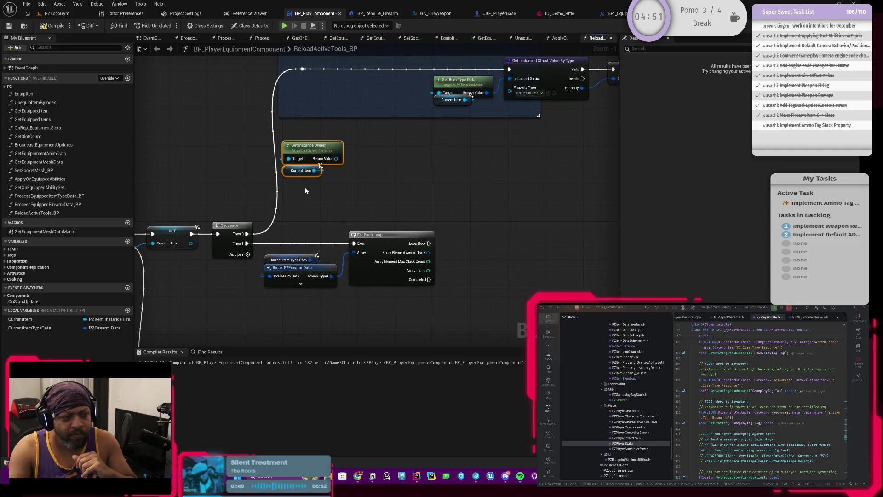
mouse_move(308, 154)
mouse_down()
mouse_move(430, 266)
mouse_move(392, 309)
mouse_up()
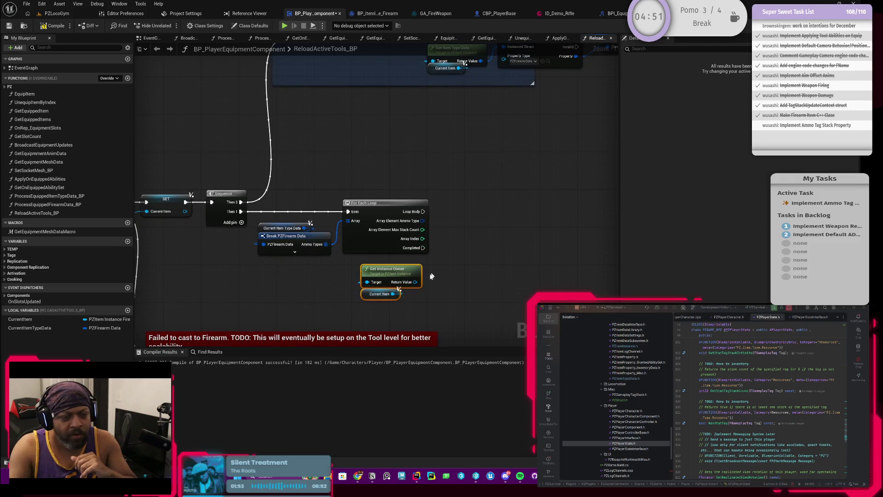
mouse_move(431, 276)
mouse_down()
mouse_move(422, 262)
mouse_move(406, 269)
mouse_move(426, 296)
mouse_move(411, 226)
mouse_up()
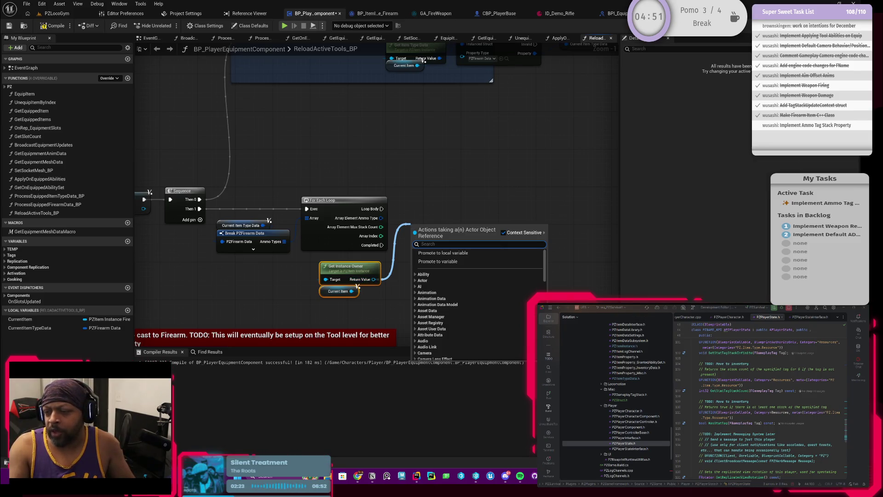
Change 'Stat' to 'Resource' in the GetStatTagStackCount and HasStatTag declarations
click(726, 390)
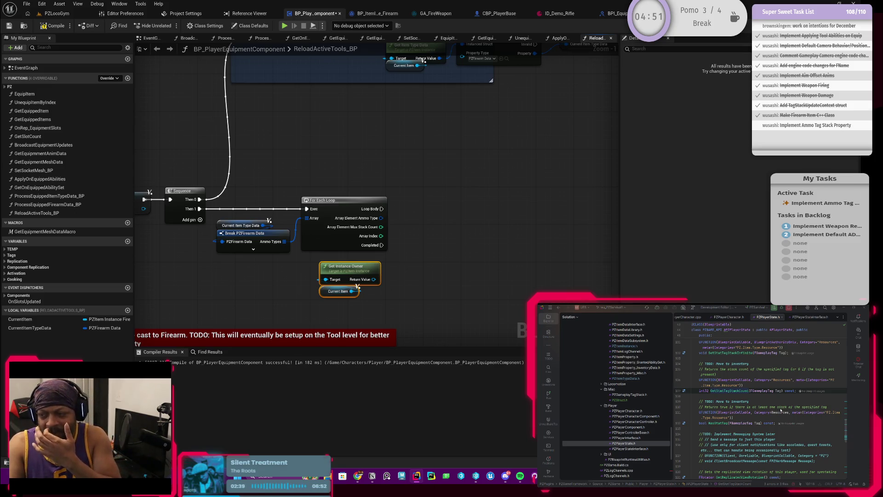
key(ctrl+z)
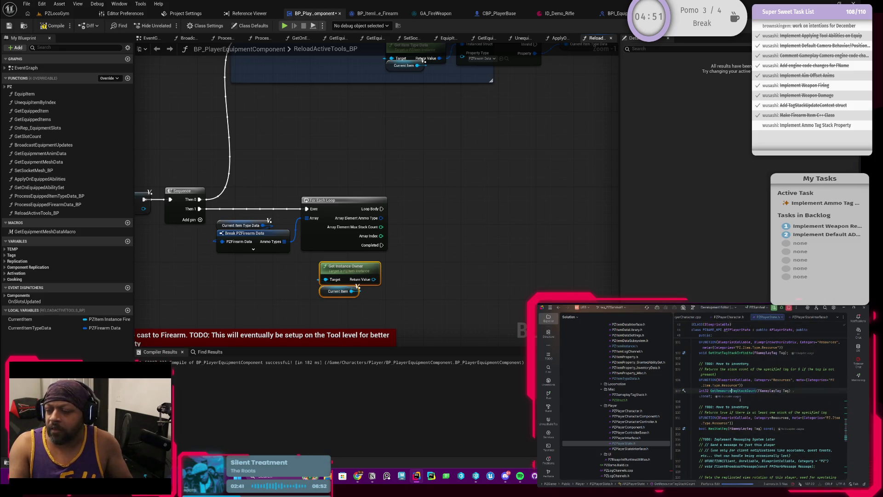
scroll(730, 419, up, 1)
click(720, 444)
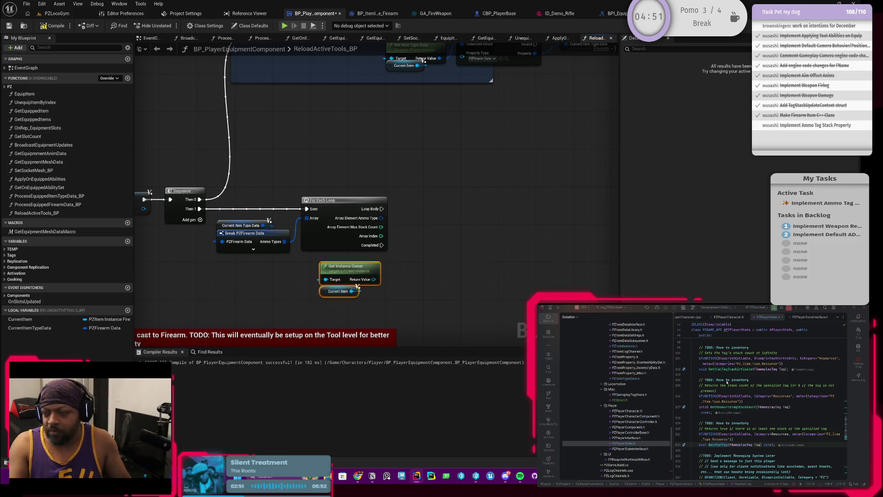
text(Resource)
scroll(721, 428, down, 1)
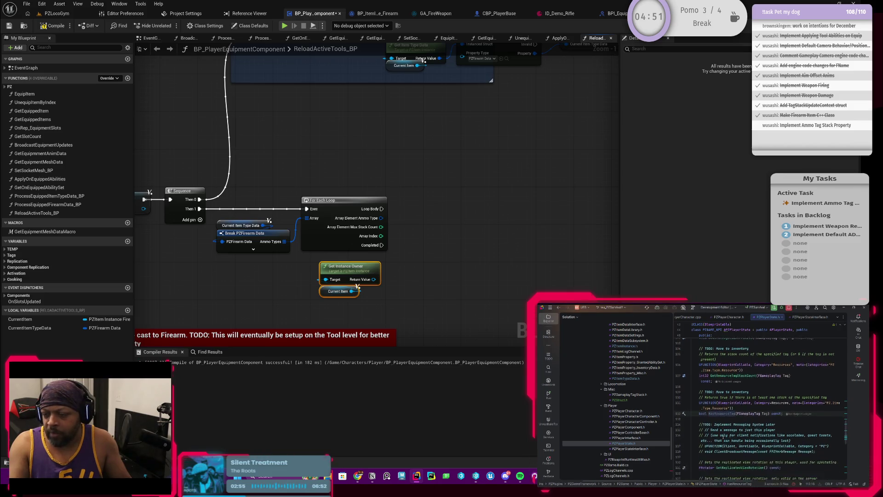
scroll(721, 429, up, 2)
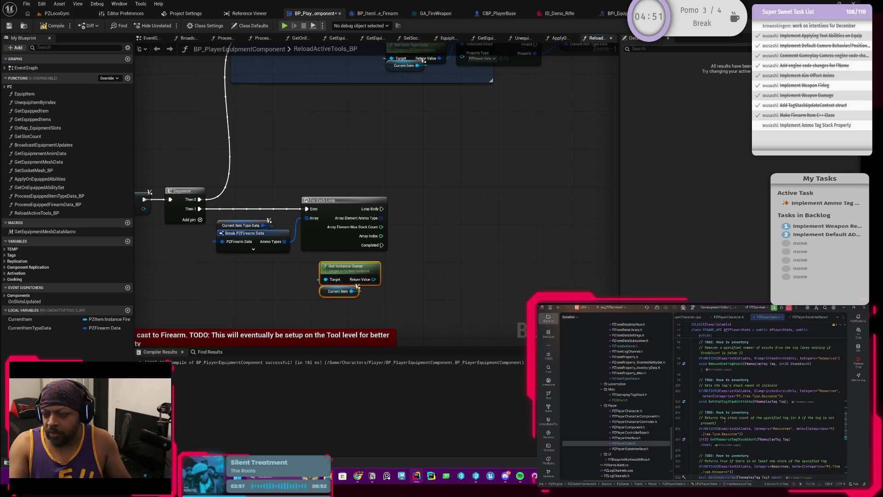
Rename SetStatTagStackInfinite and RemoveStatTagStack to their Resource versions
click(718, 418)
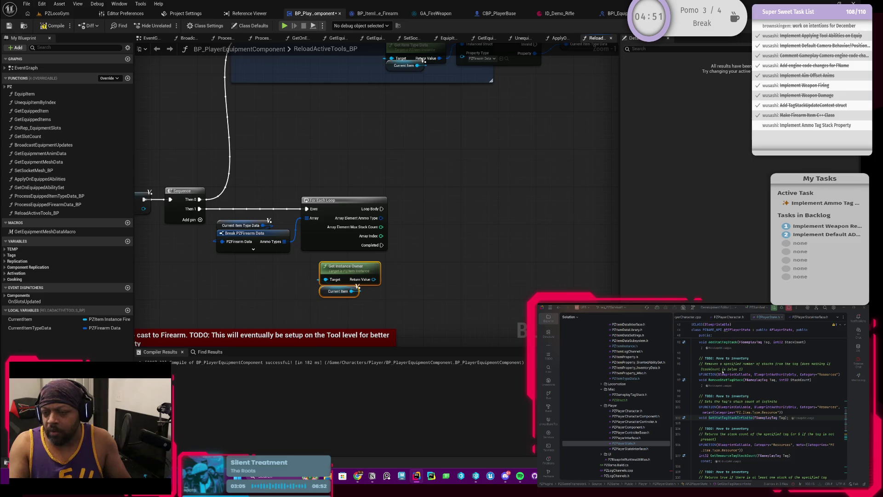
click(731, 417)
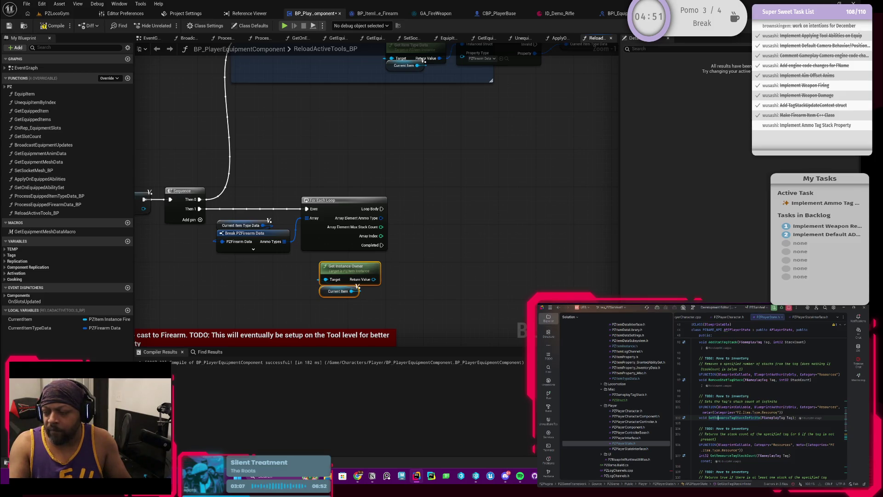
scroll(726, 410, up, 1)
click(731, 396)
click(423, 60)
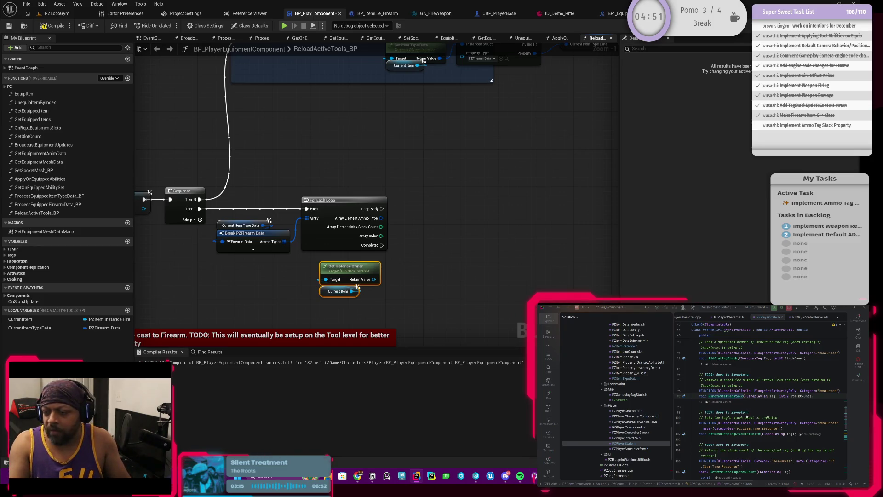
double_click(721, 397)
text(Resource)
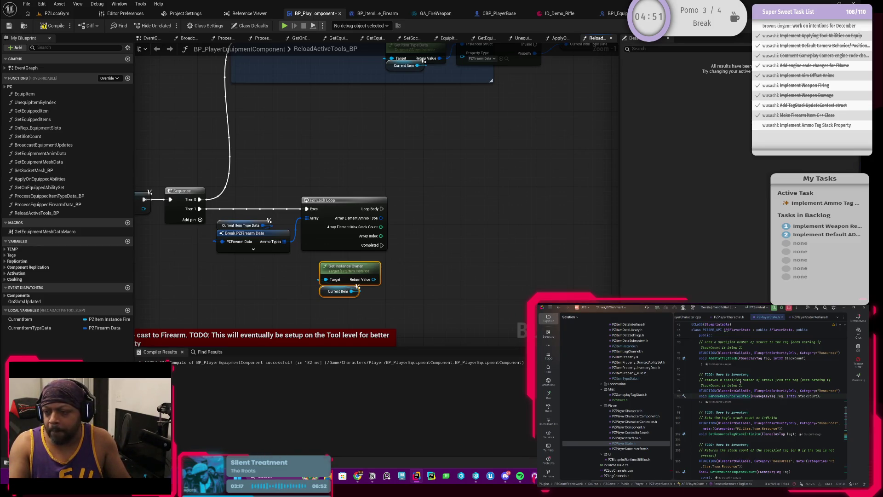
scroll(724, 368, up, 3)
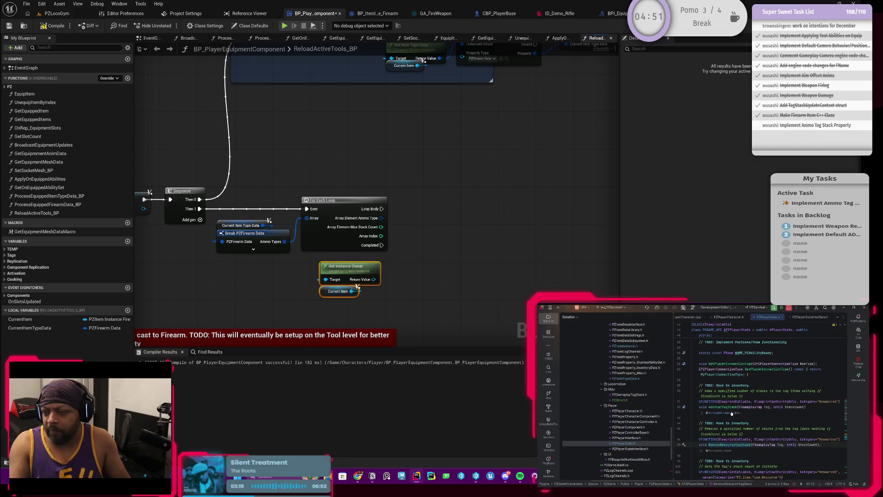
Rename AddStatTagStack to AddResourceTagStack in PZPlayerState.h
double_click(718, 407)
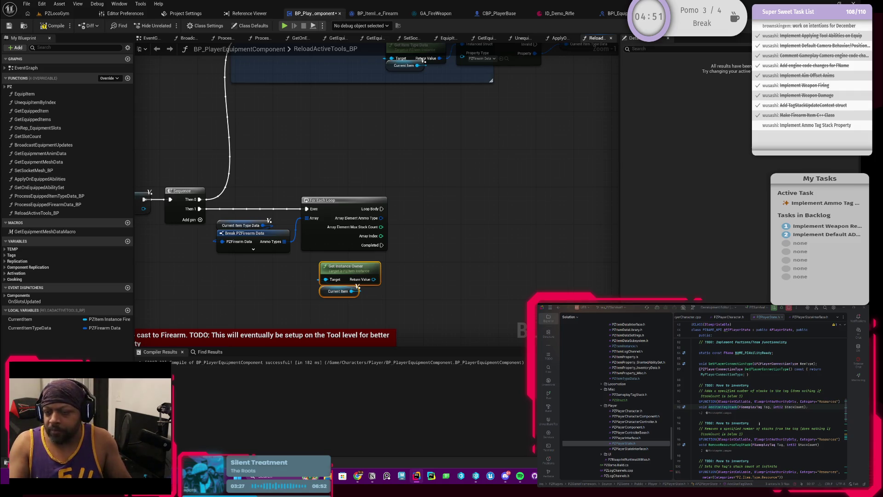
text(Resource)
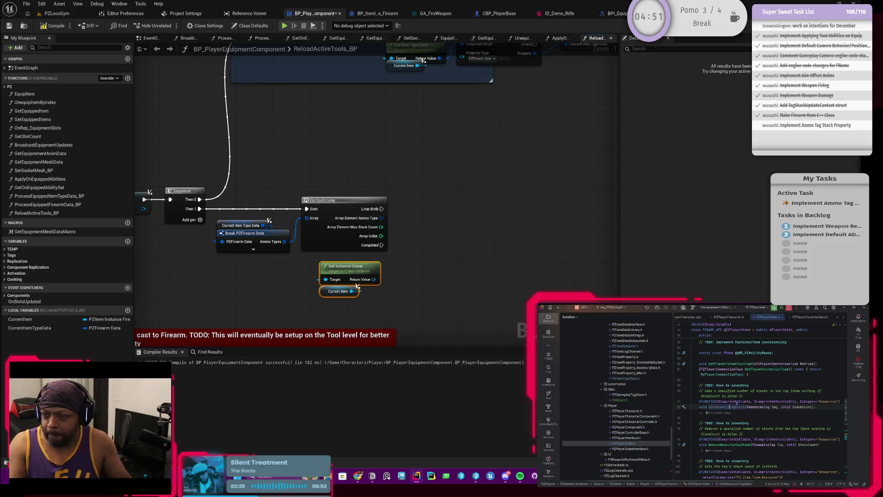
scroll(734, 413, down, 5)
scroll(735, 411, down, 3)
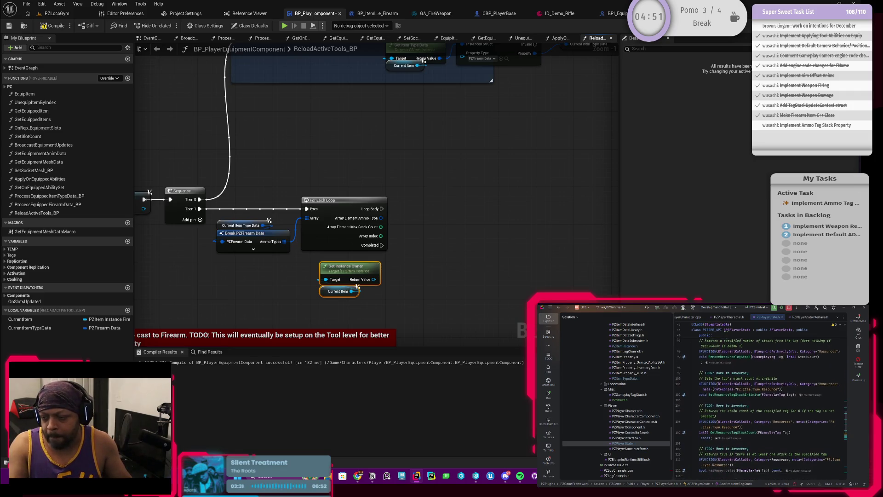
Scroll through the resource tag stack declarations to review them
scroll(733, 396, up, 3)
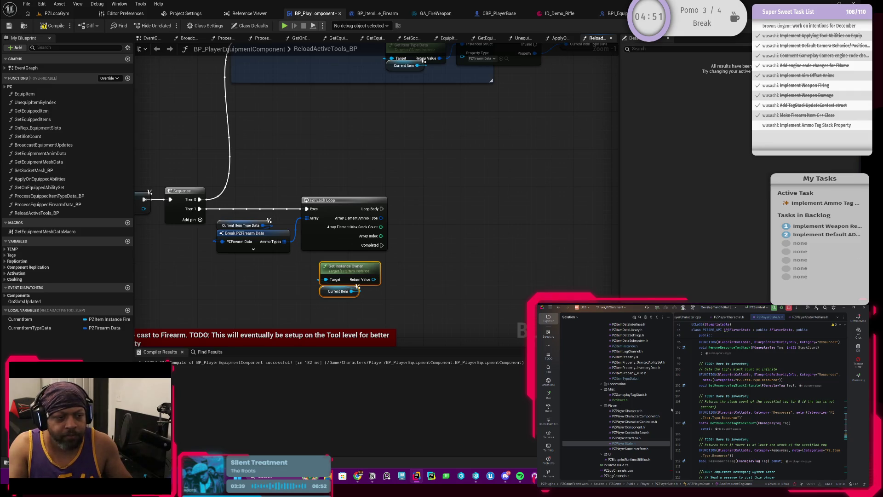
scroll(736, 401, down, 1)
scroll(737, 400, up, 5)
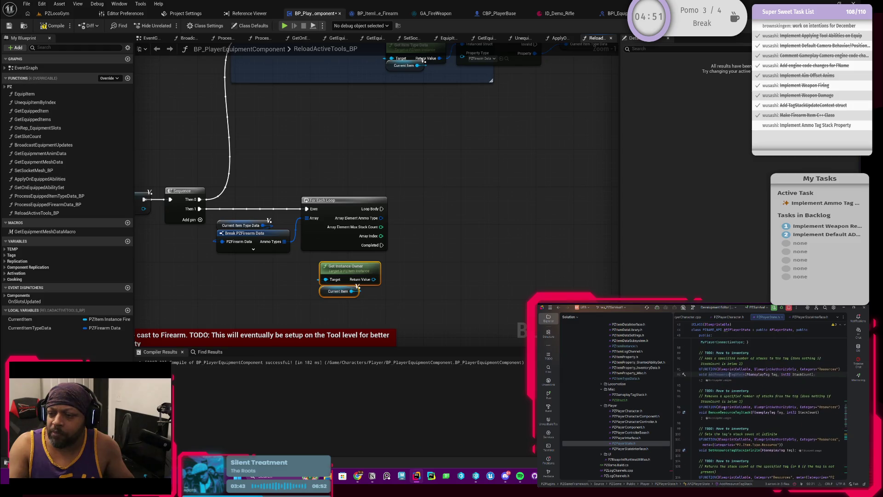
scroll(725, 407, down, 3)
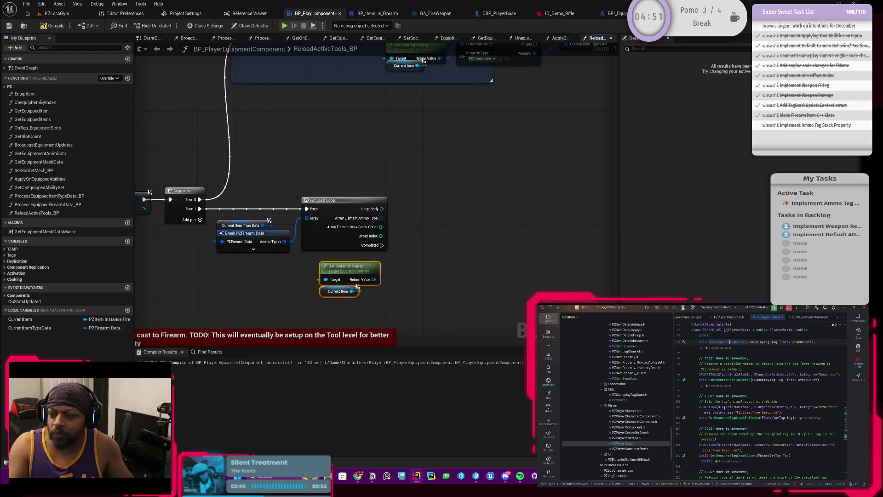
scroll(725, 408, down, 3)
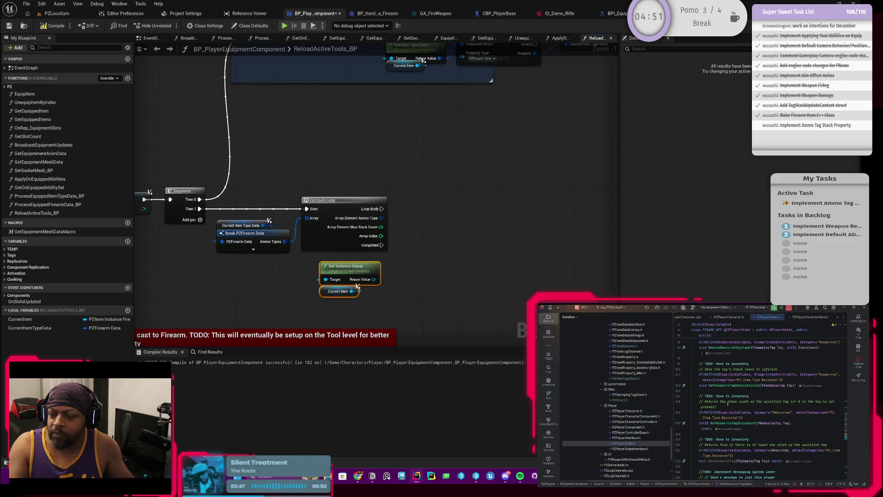
scroll(727, 403, down, 1)
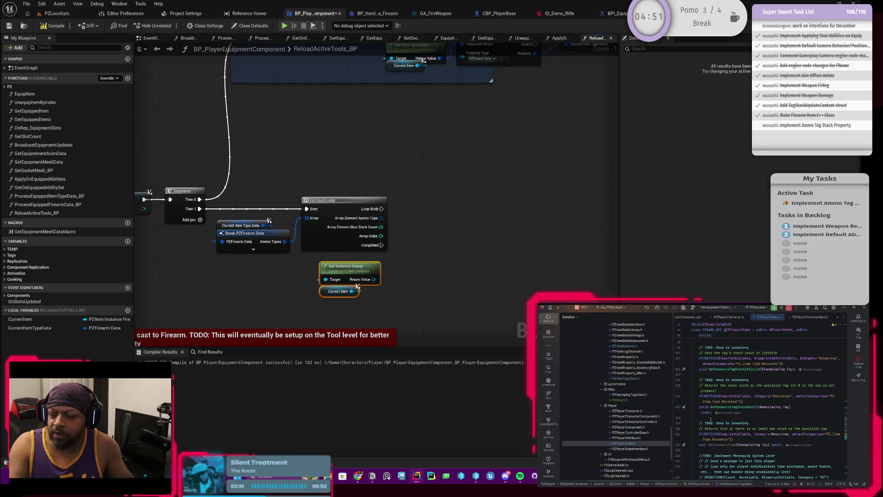
scroll(710, 420, up, 2)
scroll(711, 419, down, 2)
scroll(707, 422, down, 4)
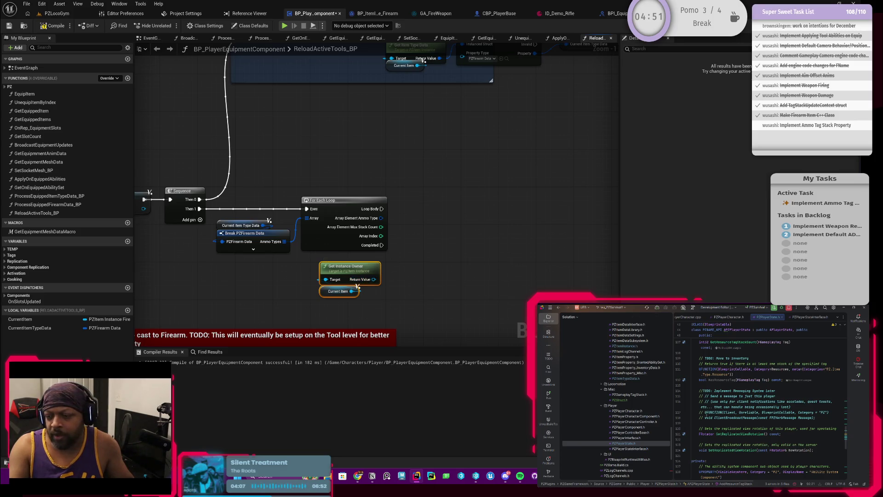
scroll(766, 410, up, 4)
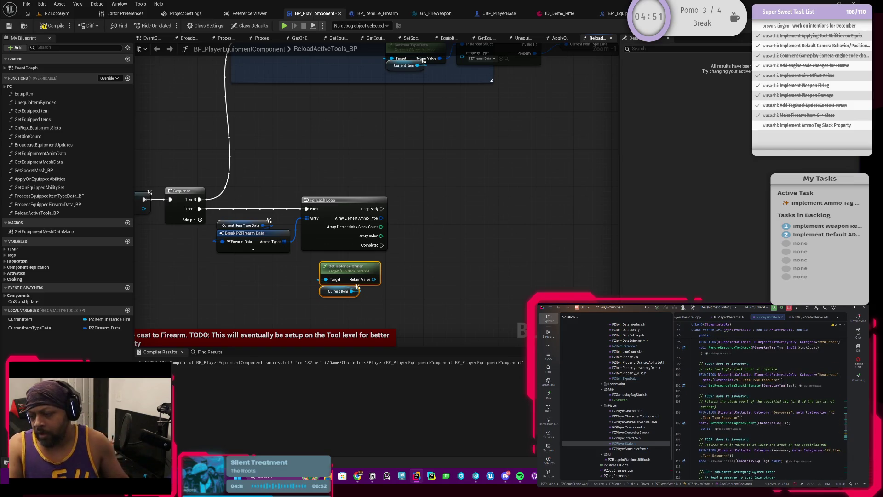
Select the two-line stack count declaration, then return to BPI_EquipmentInterface's BPI_Get function
click(784, 461)
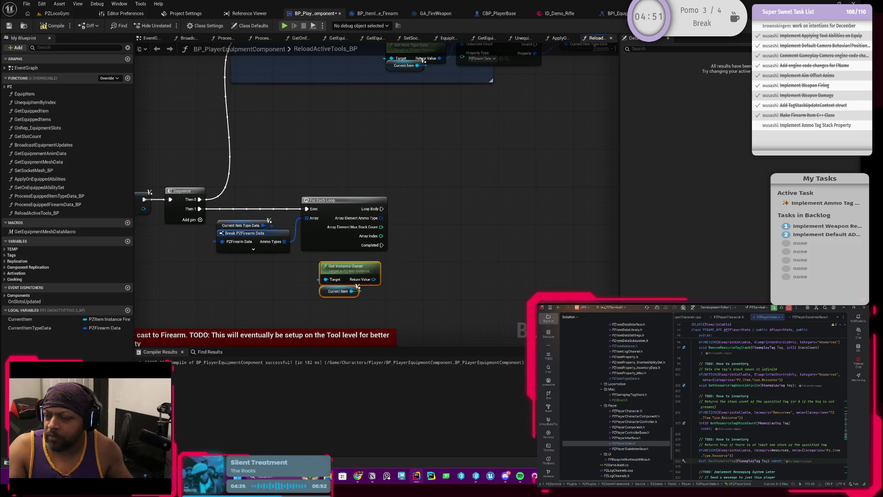
mouse_move(783, 461)
mouse_down()
mouse_move(727, 455)
mouse_move(769, 449)
mouse_move(741, 428)
mouse_move(733, 401)
mouse_move(701, 414)
mouse_move(701, 428)
mouse_move(700, 412)
mouse_up()
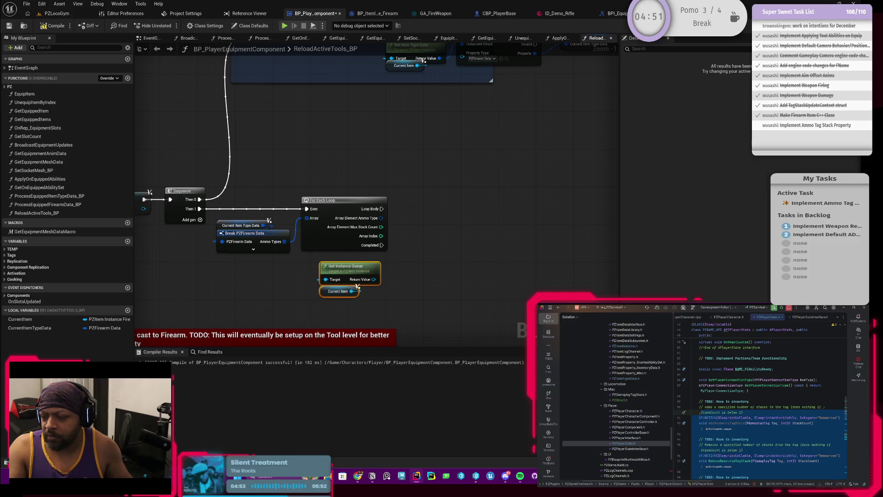
click(753, 407)
scroll(753, 420, down, 5)
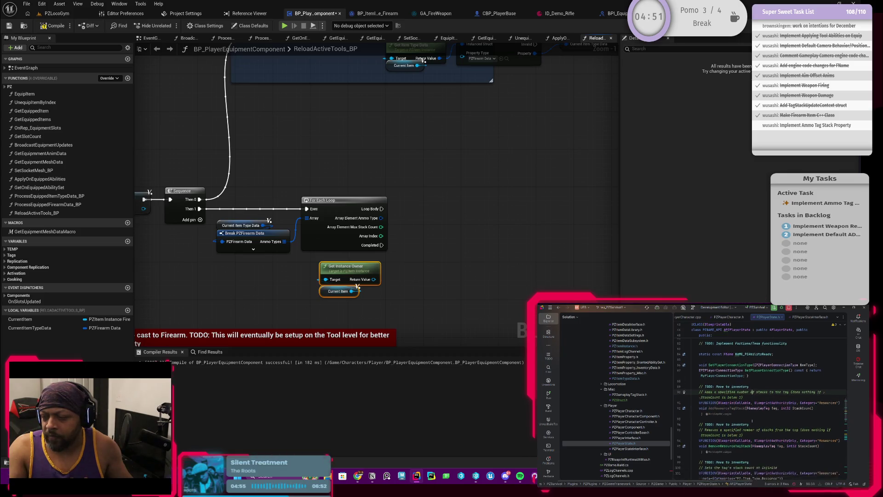
scroll(752, 421, down, 3)
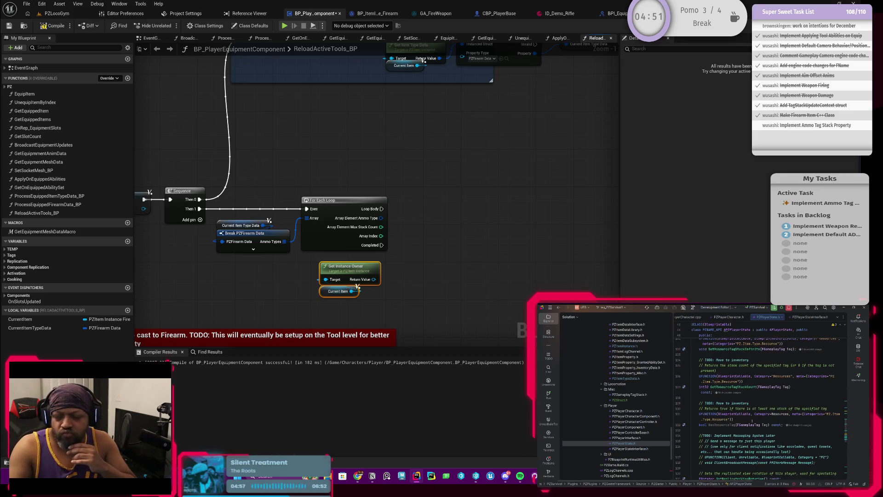
scroll(753, 420, down, 3)
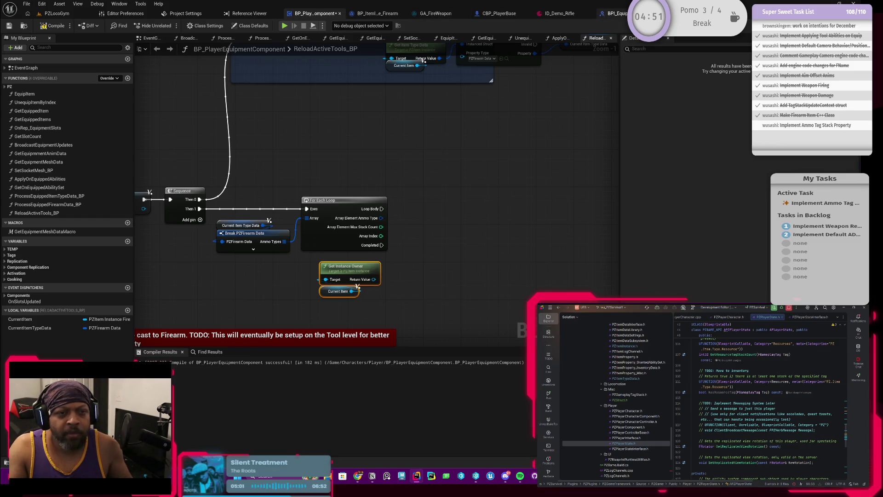
click(613, 14)
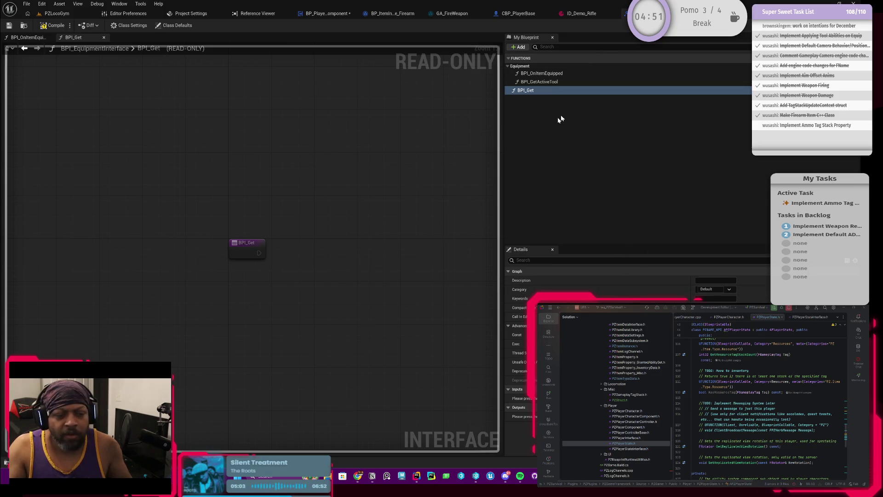
click(534, 92)
Leave BPI_Get's name unchanged and reveal BPI_EquipmentInterface in the Player folder
click(536, 91)
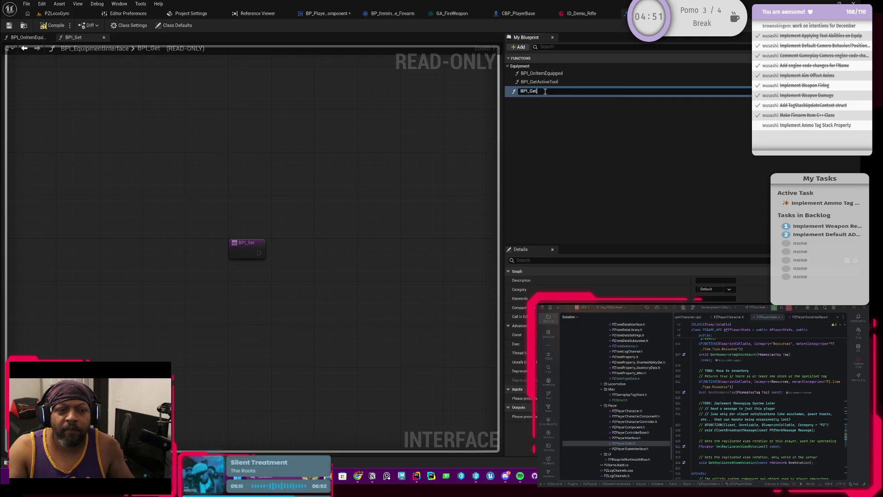
key(Return)
click(25, 26)
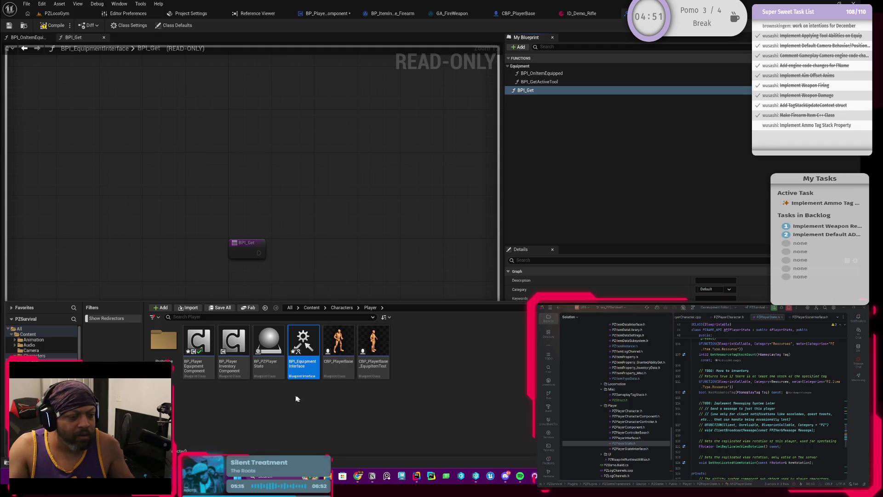
mouse_move(309, 372)
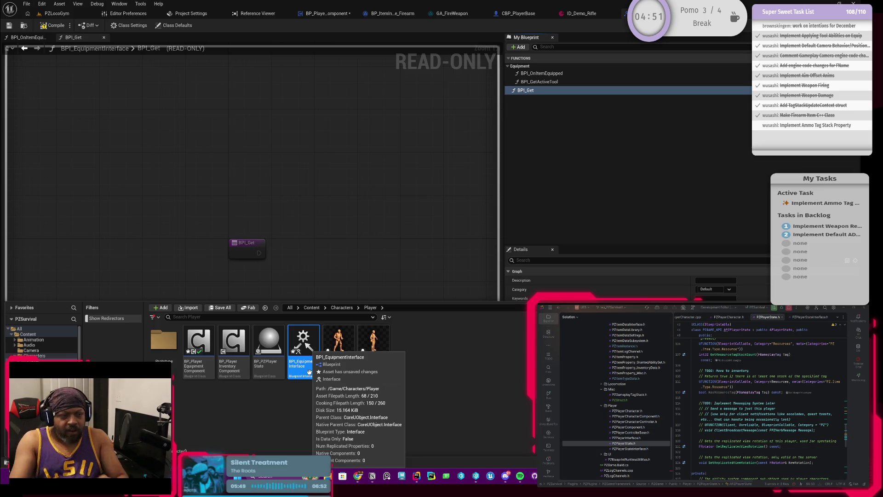
mouse_move(305, 349)
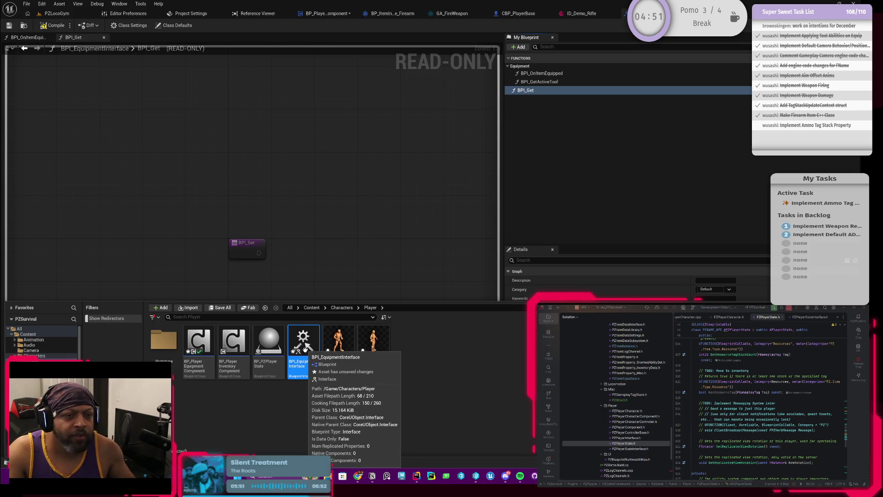
click(529, 90)
Rename BPI_Get to BPI_GetResourceTags after checking the GetResourceTagStackCount code
click(546, 91)
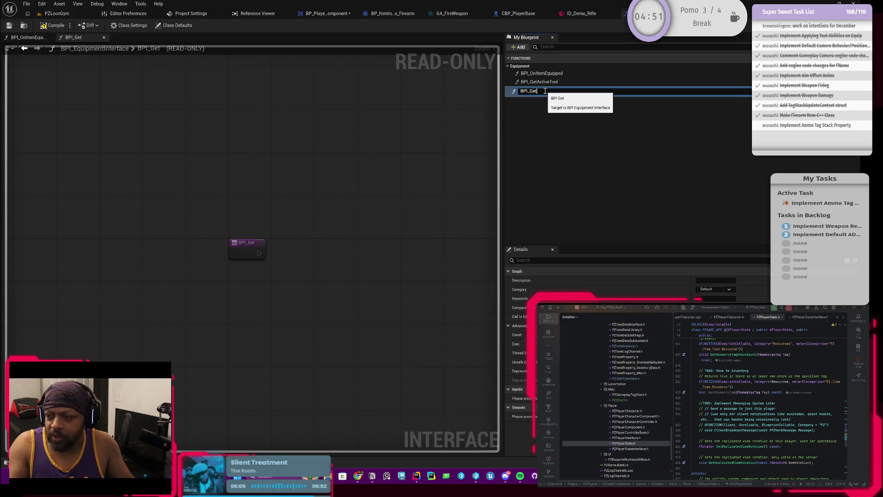
text(Resource)
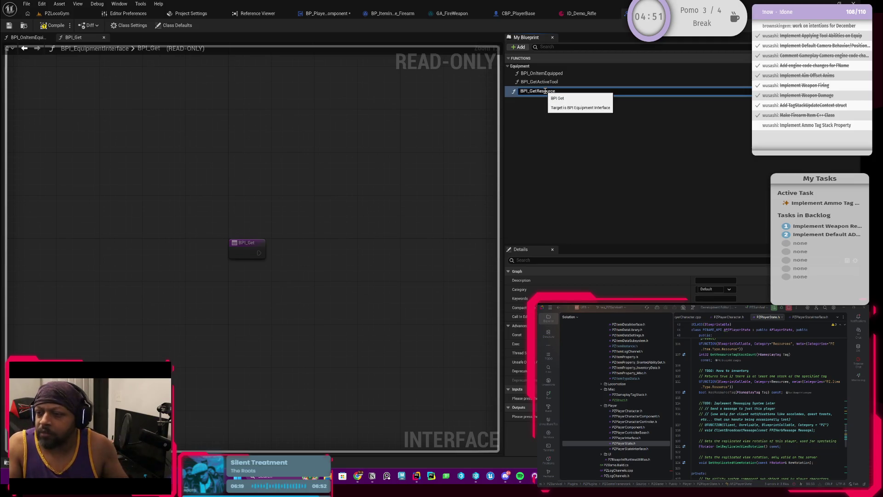
ctrl+click(729, 354)
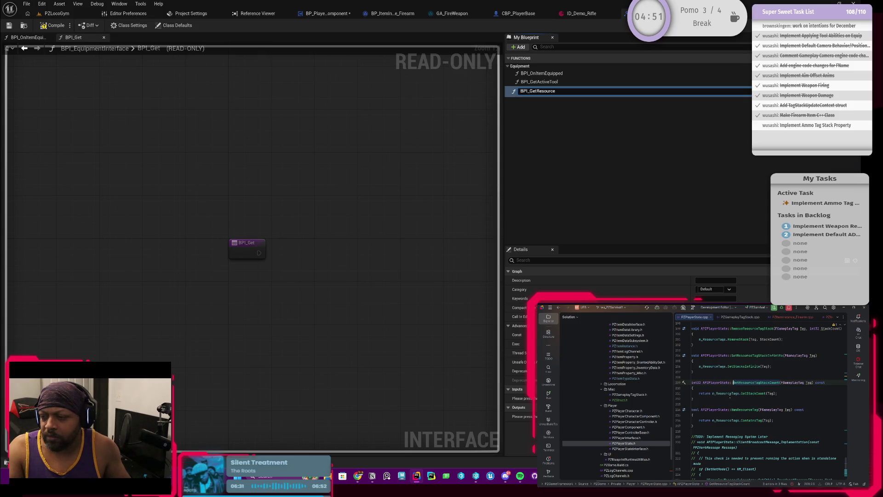
click(733, 383)
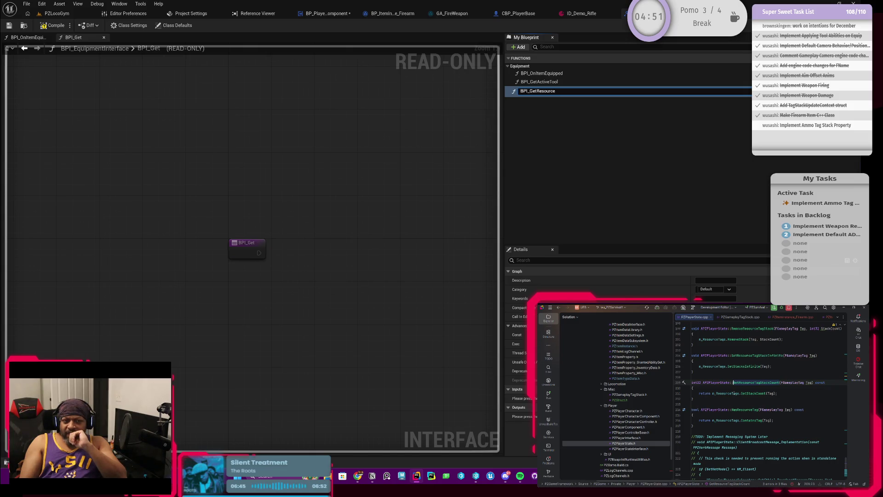
key(F2)
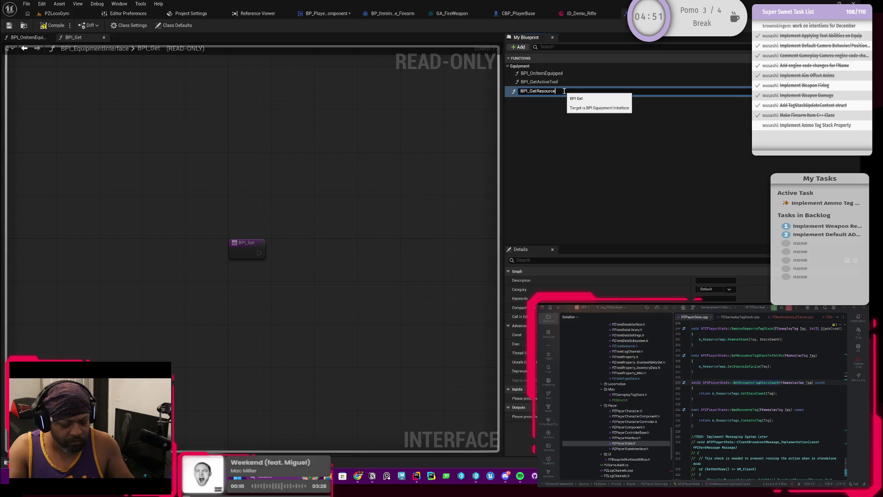
text(Tags)
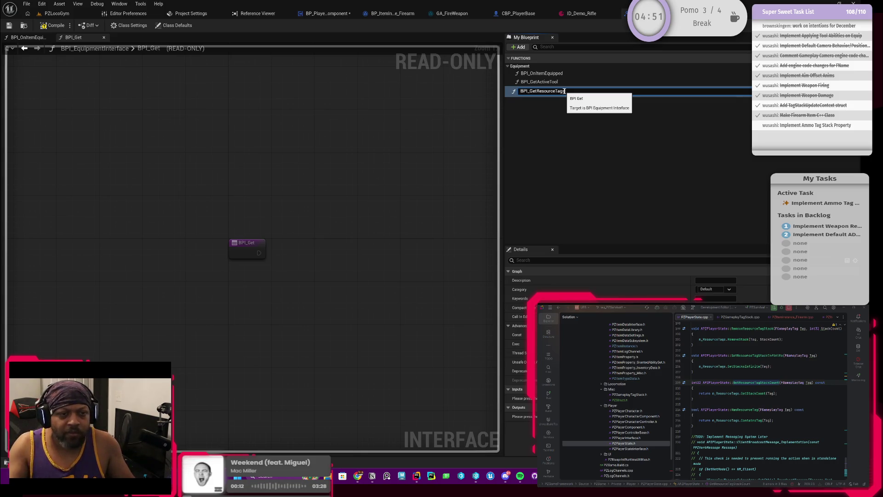
key(Return)
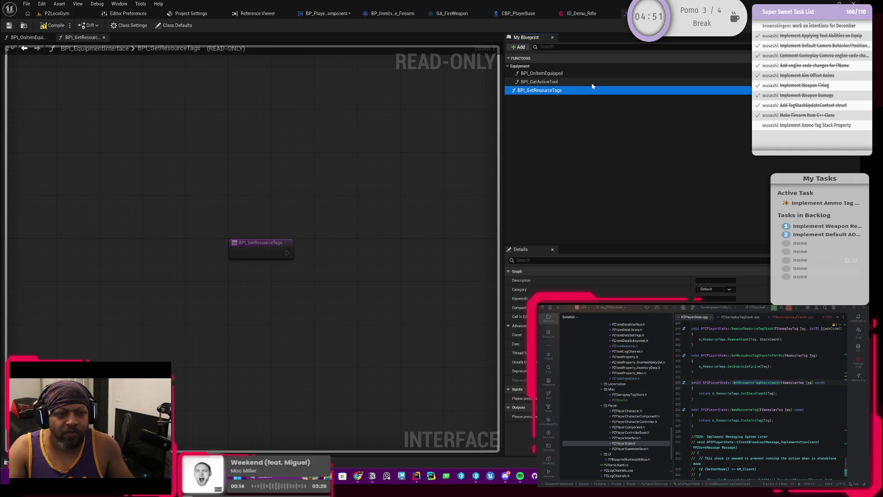
scroll(762, 401, down, 2)
scroll(761, 401, down, 1)
scroll(725, 373, up, 7)
scroll(725, 373, up, 10)
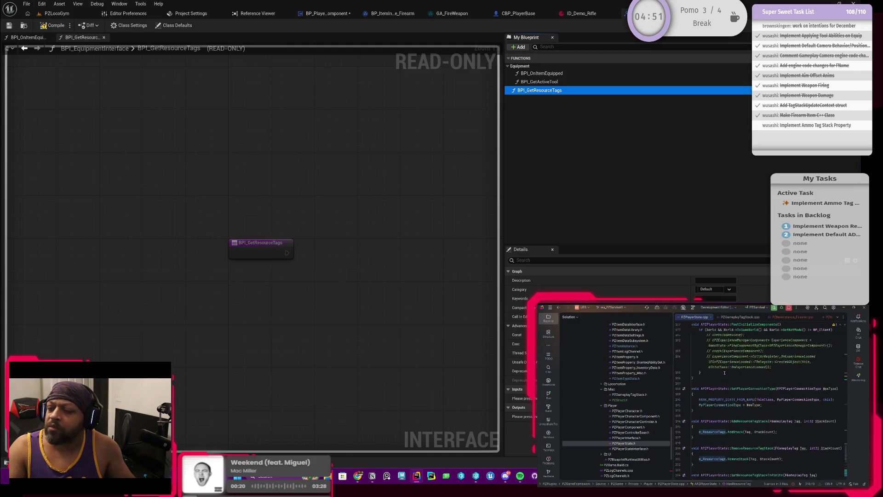
scroll(725, 372, up, 3)
scroll(725, 371, down, 4)
scroll(725, 372, down, 12)
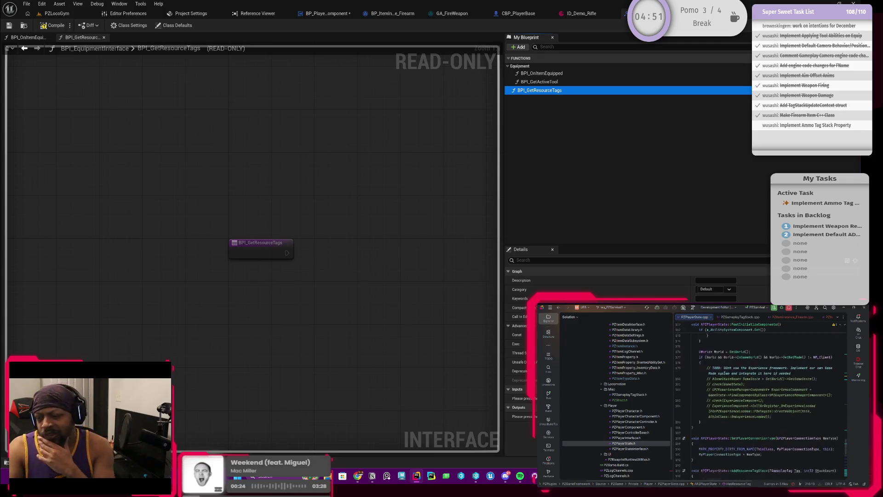
scroll(724, 372, down, 3)
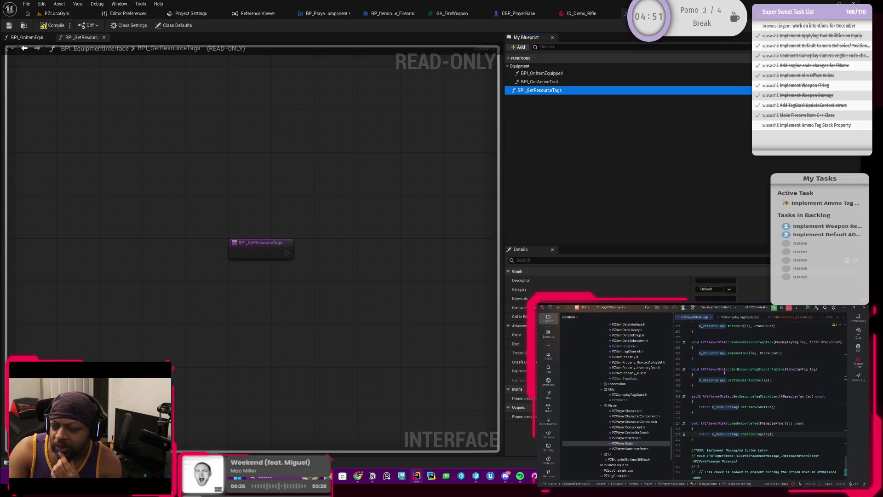
scroll(703, 388, up, 3)
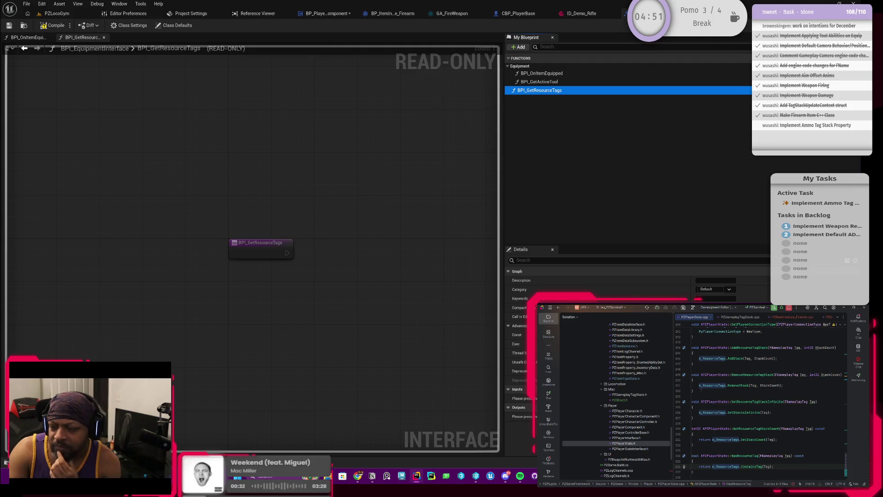
scroll(701, 390, up, 2)
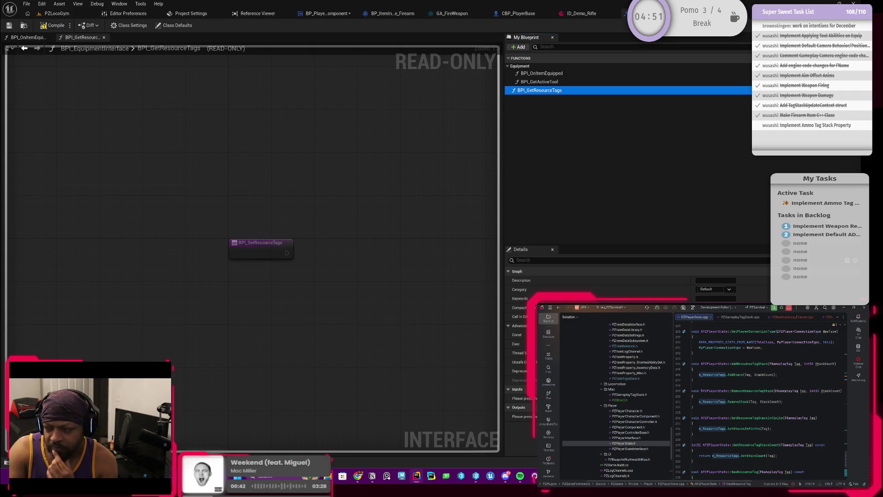
scroll(767, 398, up, 1)
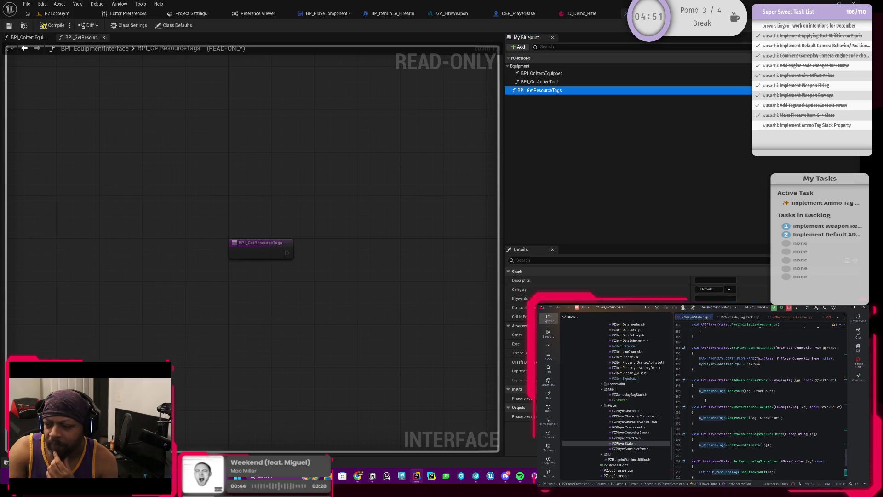
scroll(726, 403, up, 1)
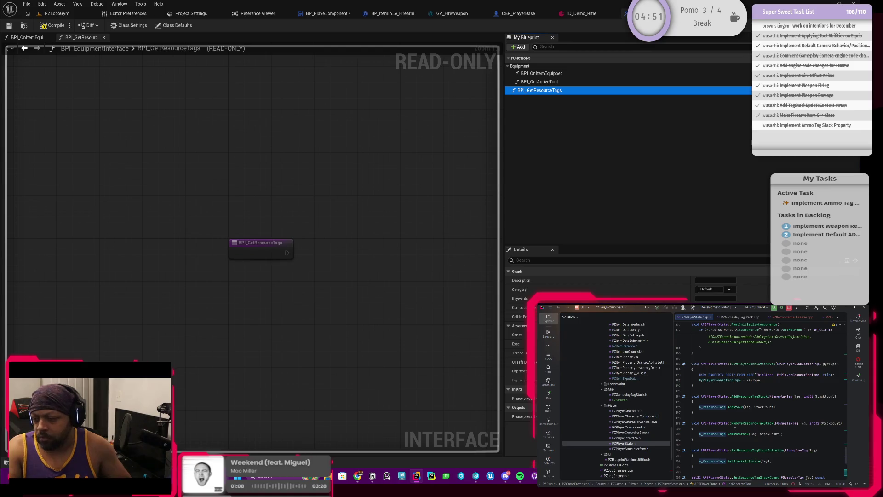
scroll(734, 439, down, 2)
scroll(735, 440, down, 3)
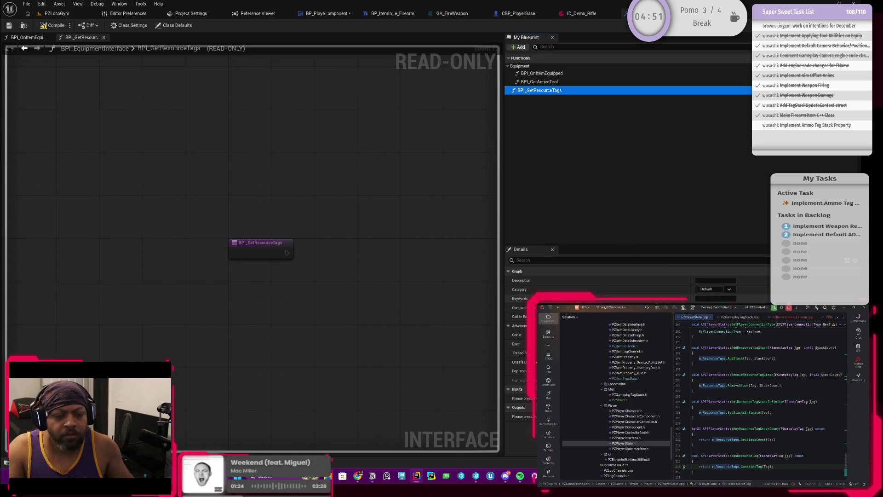
Rename BPI_GetResourceTags to BPI_HasResource
click(551, 91)
drag(565, 91, 530, 107)
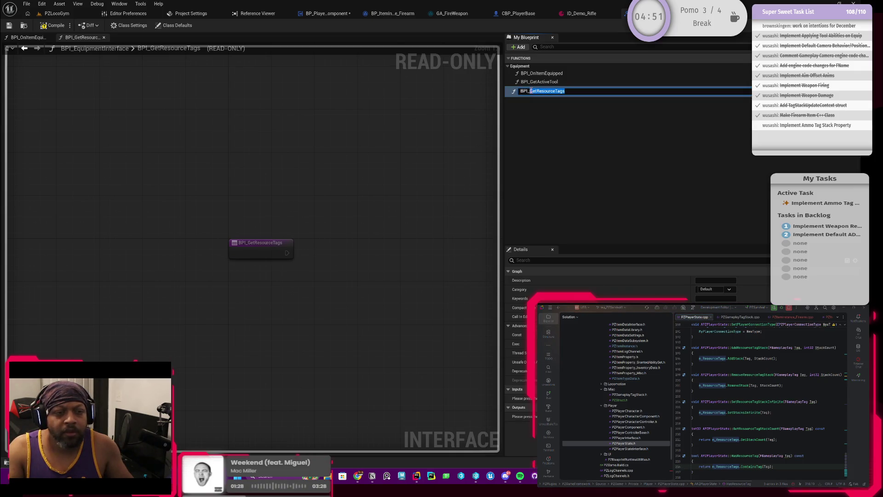
text(Has)
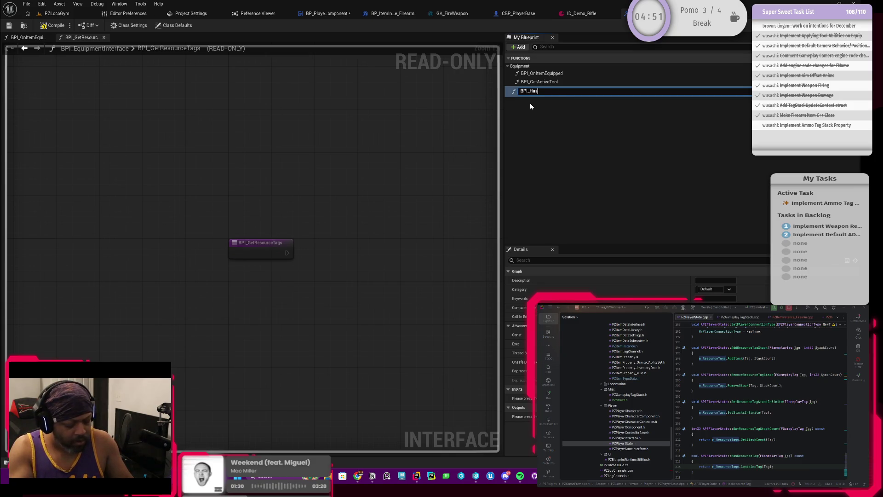
text(Resource)
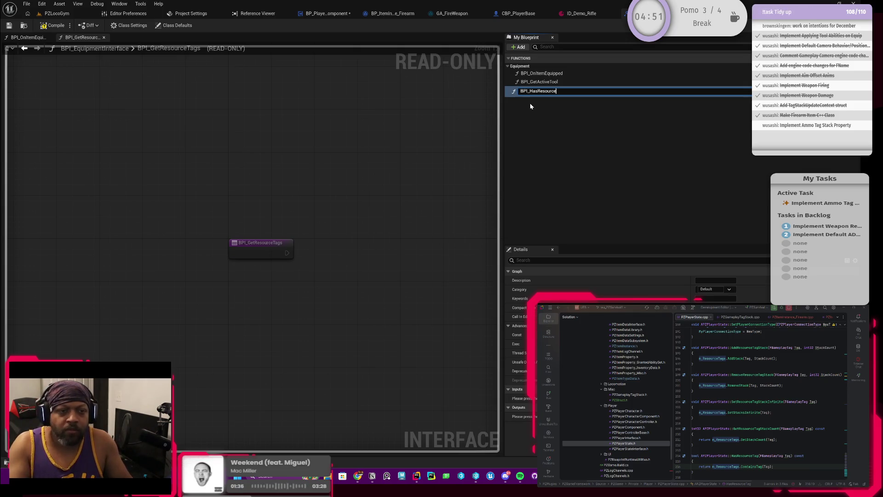
key(Return)
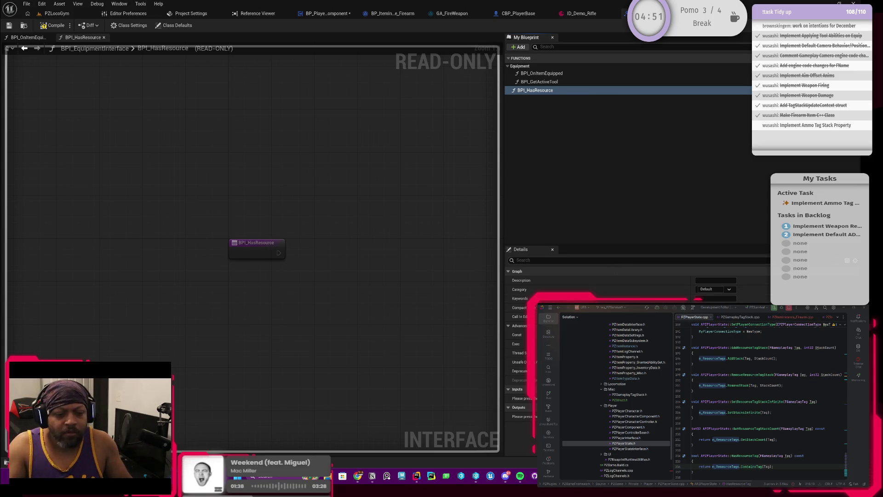
Give BPI_HasResource a Return Value output and make it a const function
click(762, 407)
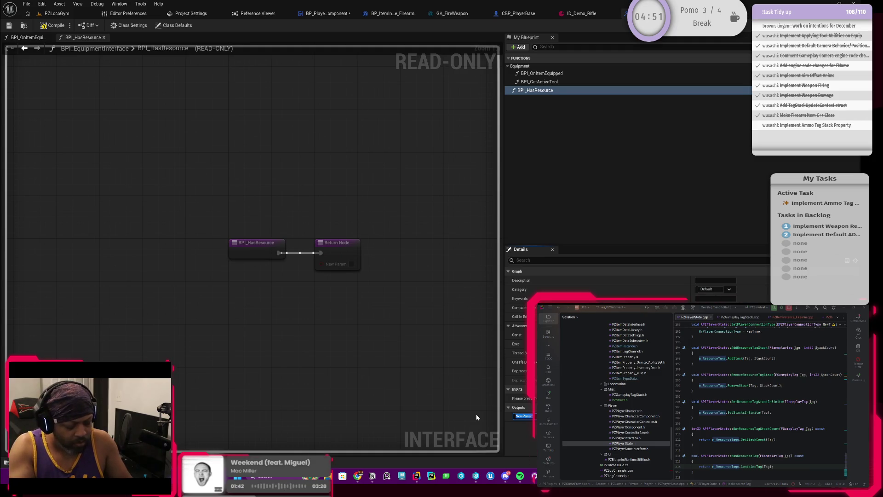
text(ReturnVal)
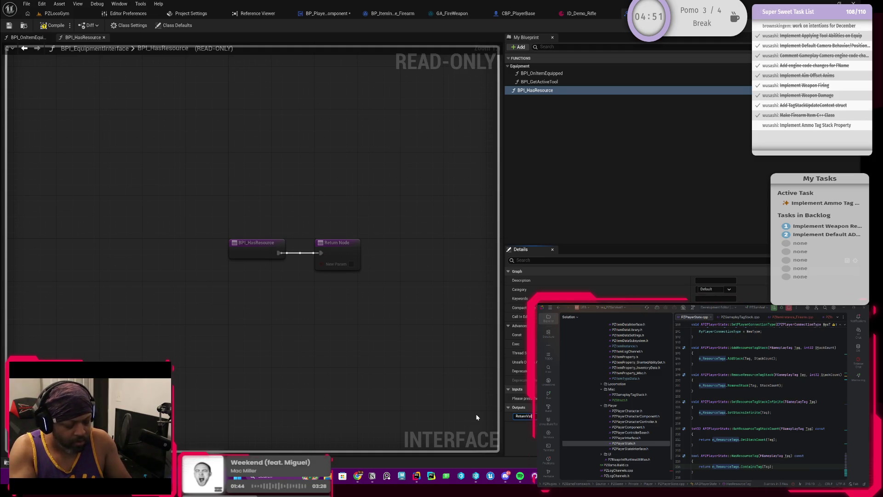
key(Return)
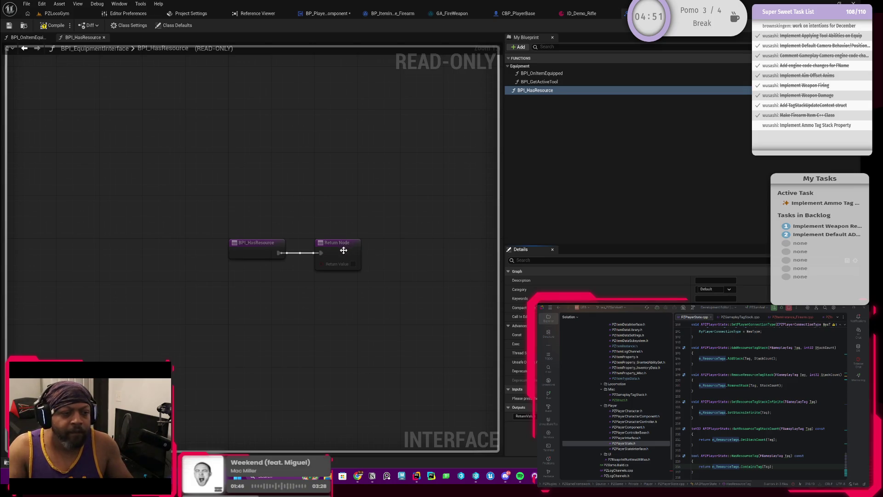
click(349, 246)
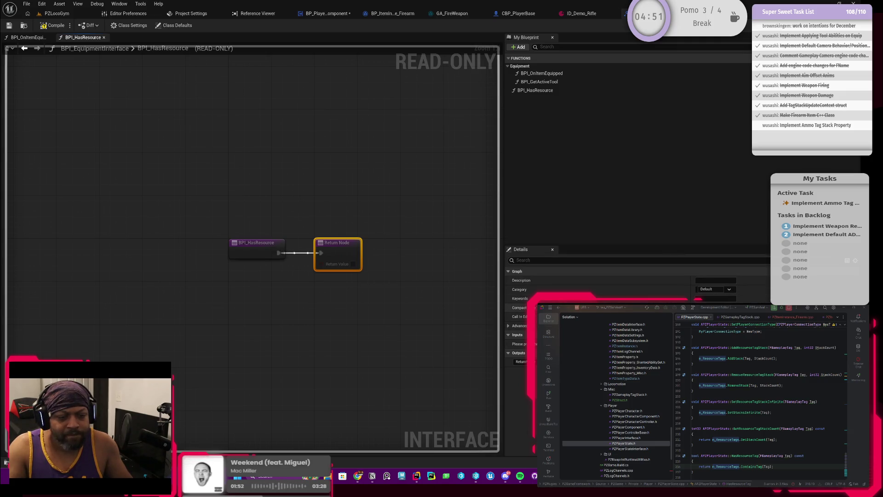
click(507, 326)
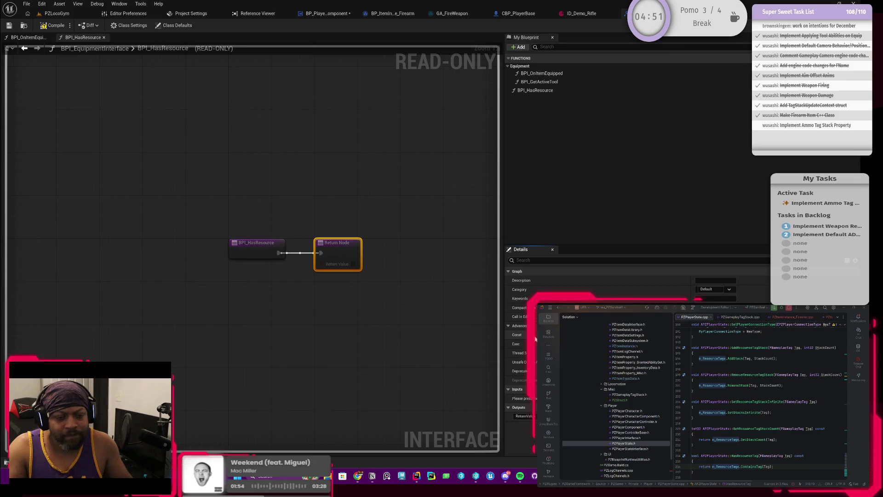
click(698, 335)
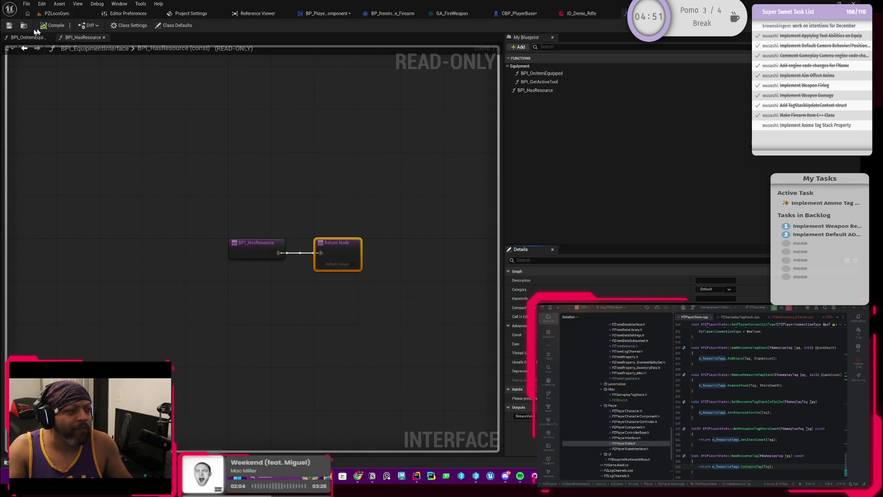
Save the equipment interface, checking out the asset so the save succeeds
key(ctrl+s)
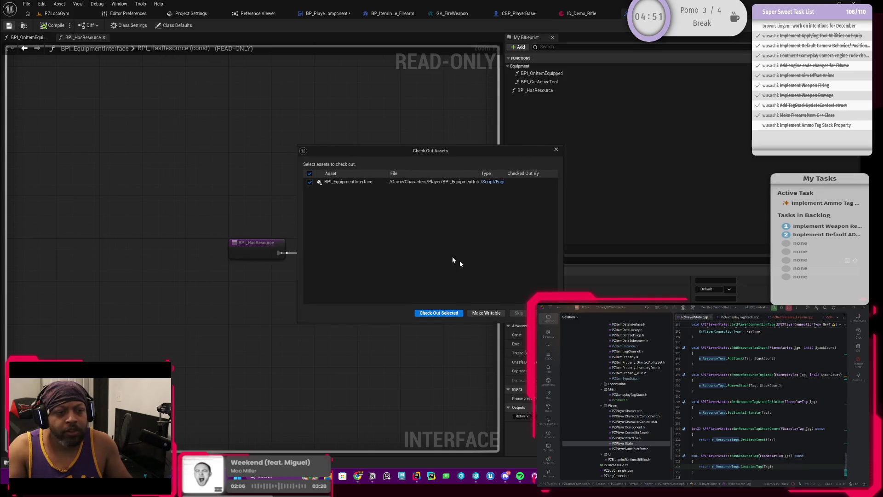
click(452, 315)
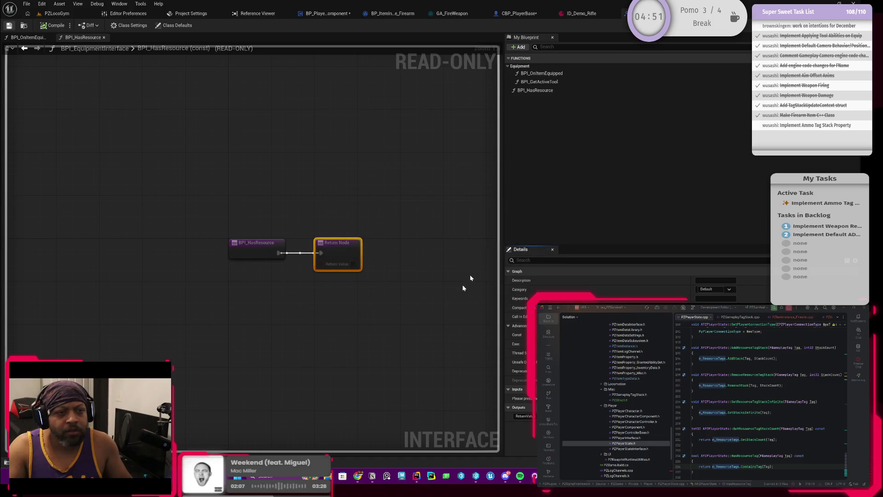
click(541, 91)
click(715, 289)
click(715, 295)
Set BPI_HasResource's Category to 'TO MOVE TO INVENTORY INTERFACE'
text(TO M)
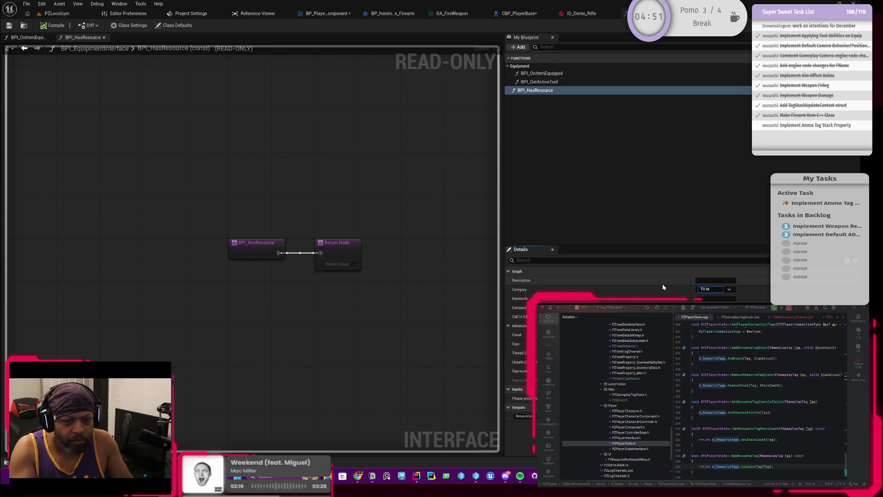
text(OVE TO INVEN)
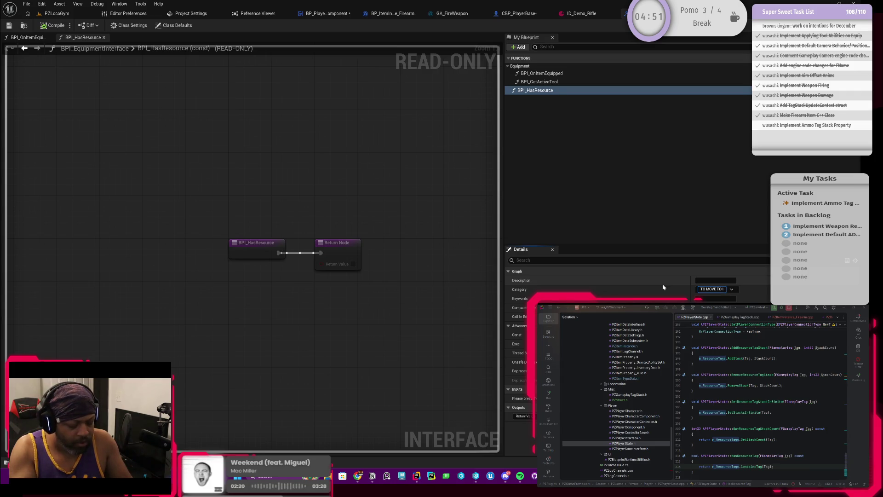
text(TORY)
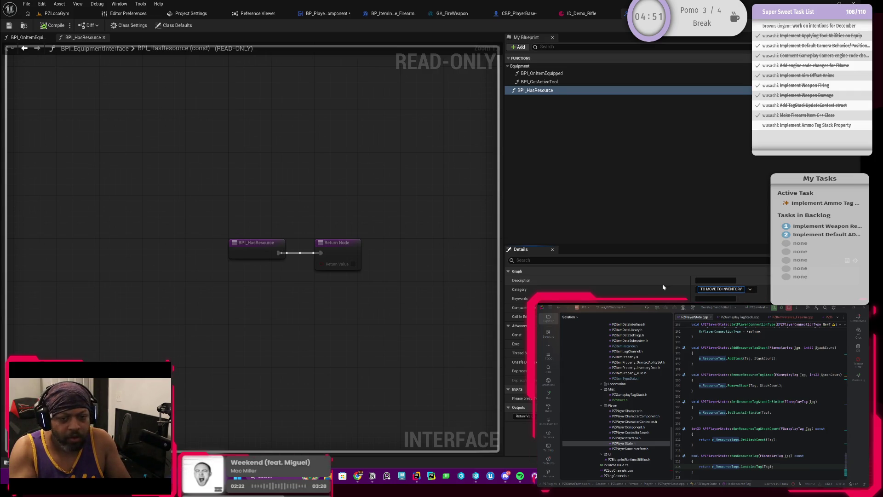
text( INTERFACE)
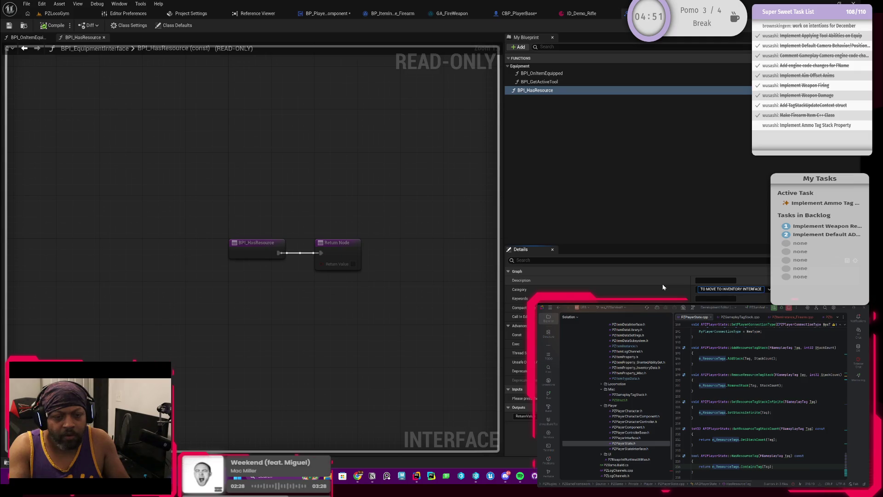
key(Return)
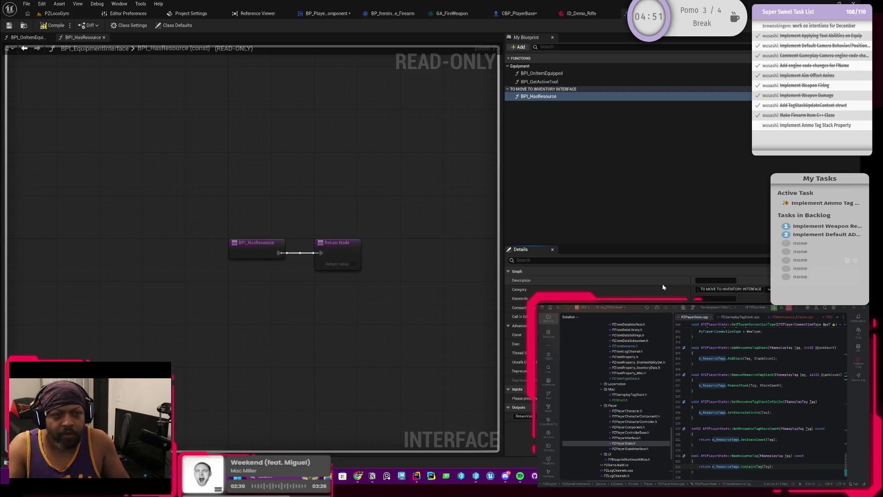
click(541, 97)
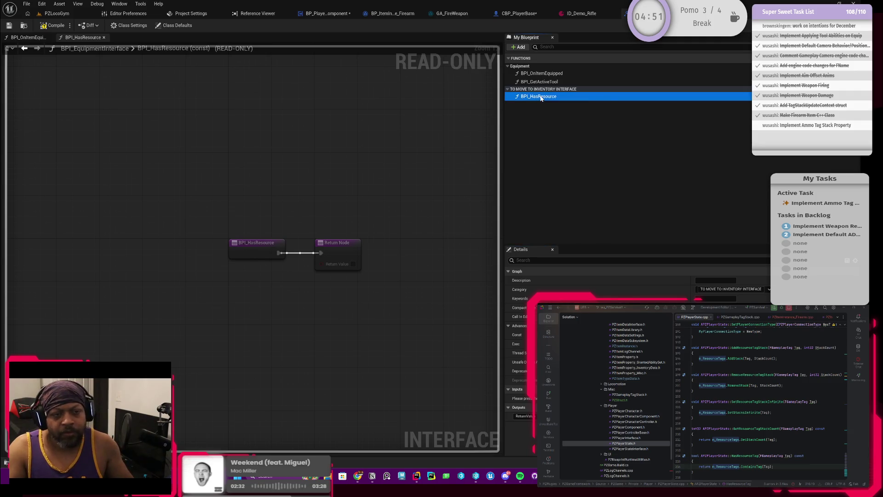
click(557, 90)
click(554, 96)
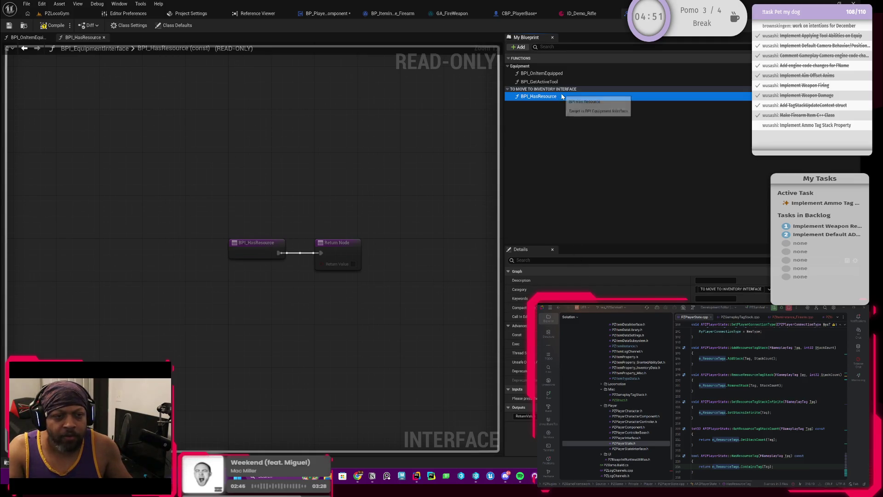
click(519, 47)
Add a new interface function named BPI_GetResourceStackCount
click(541, 75)
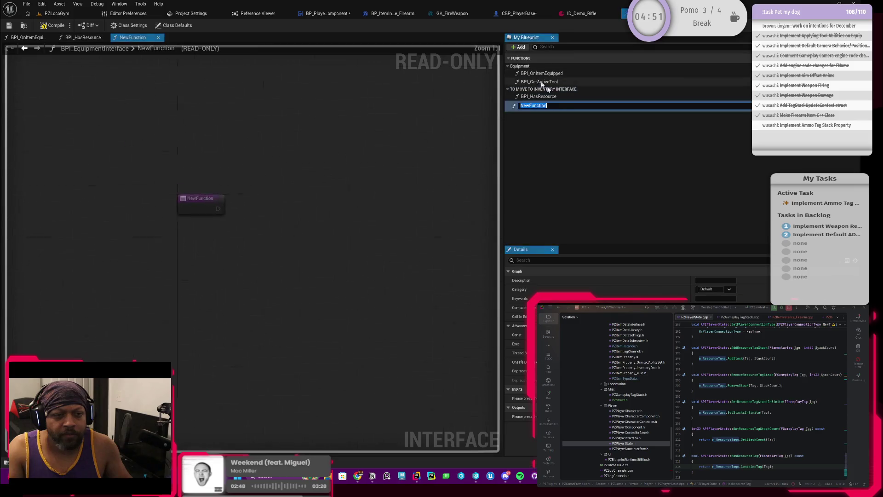
text(BPI_GetResource)
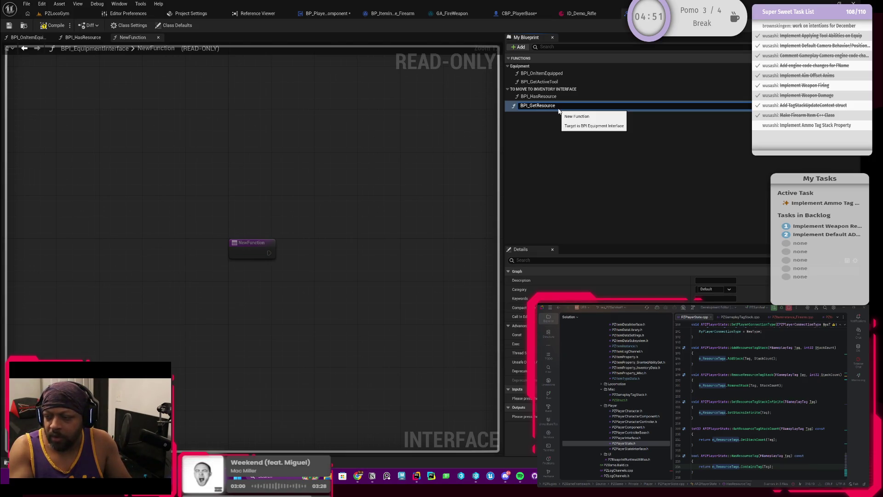
text(TagStack)
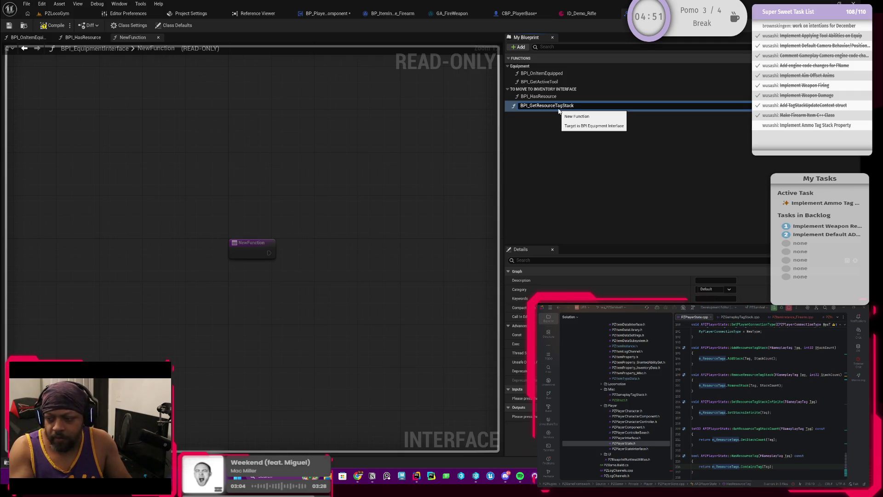
text(Count)
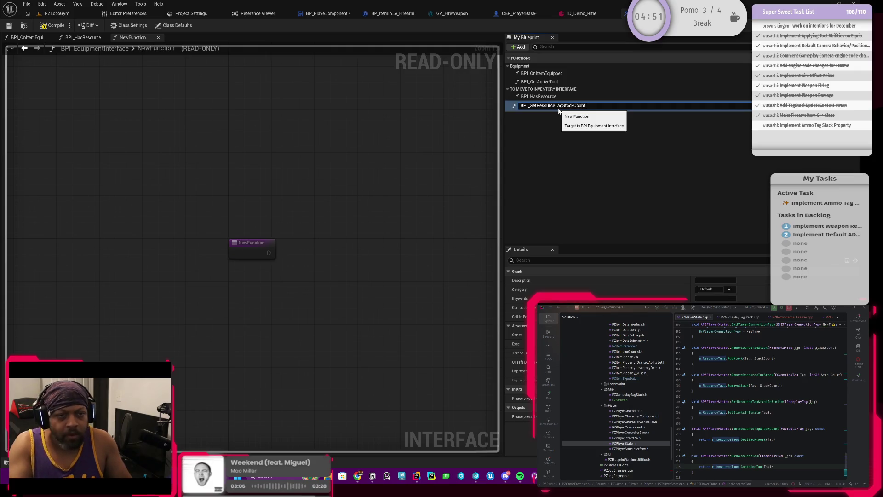
key(BackSpace)
key(BackSpace)
key(BackSpace)
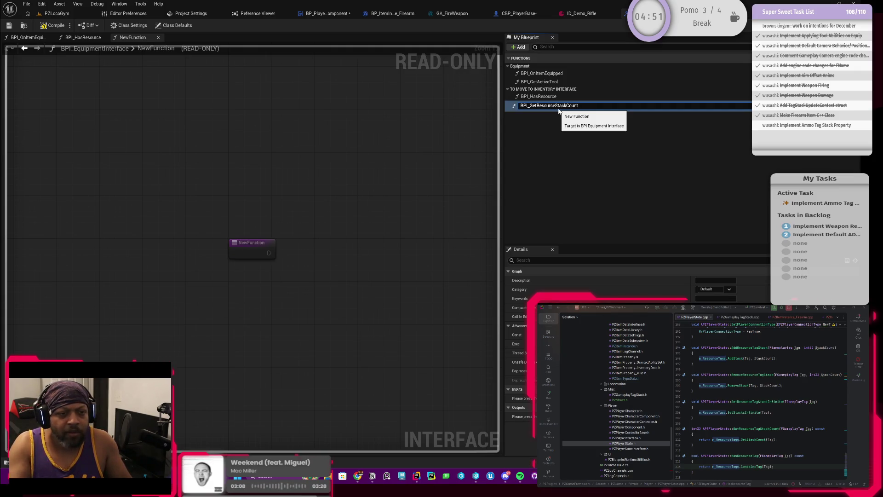
key(Return)
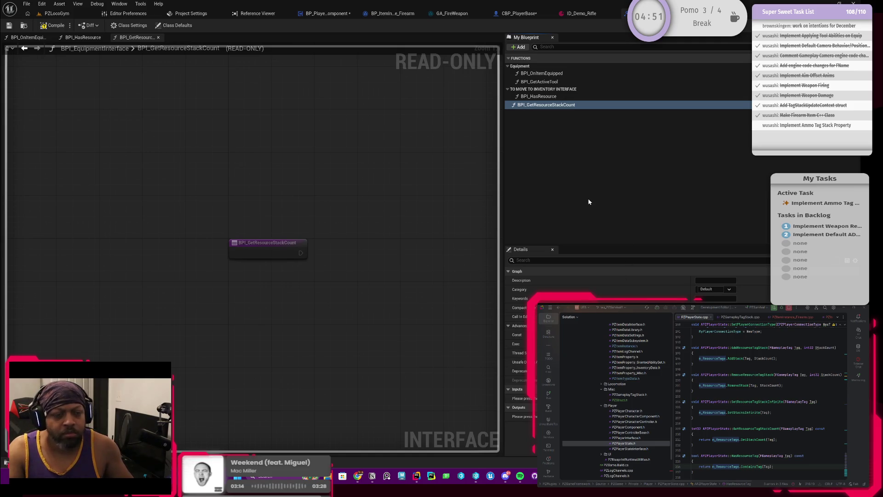
Add an Integer StackCount output and file the function under TO MOVE TO INVENTORY INTERFACE
click(762, 407)
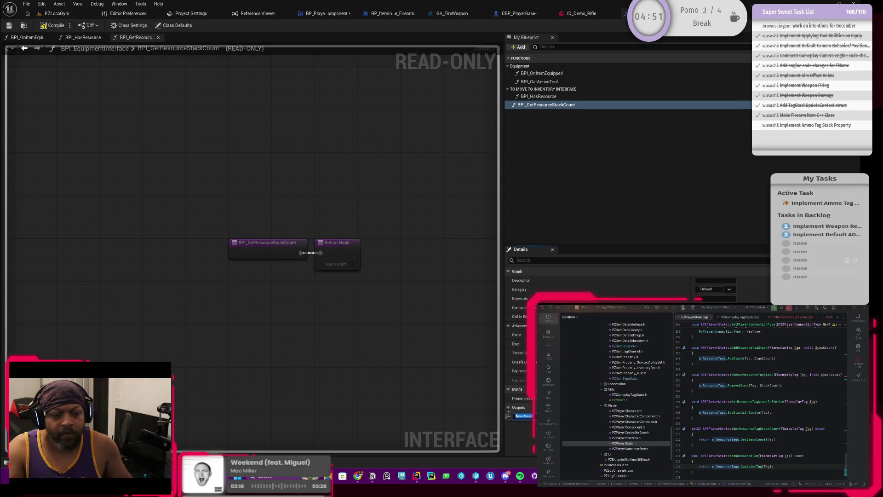
text(StackCount)
key(Return)
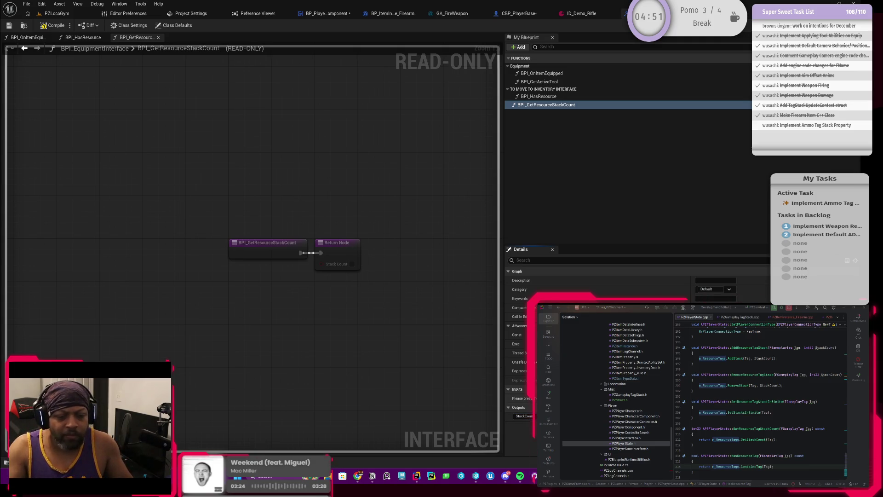
click(708, 416)
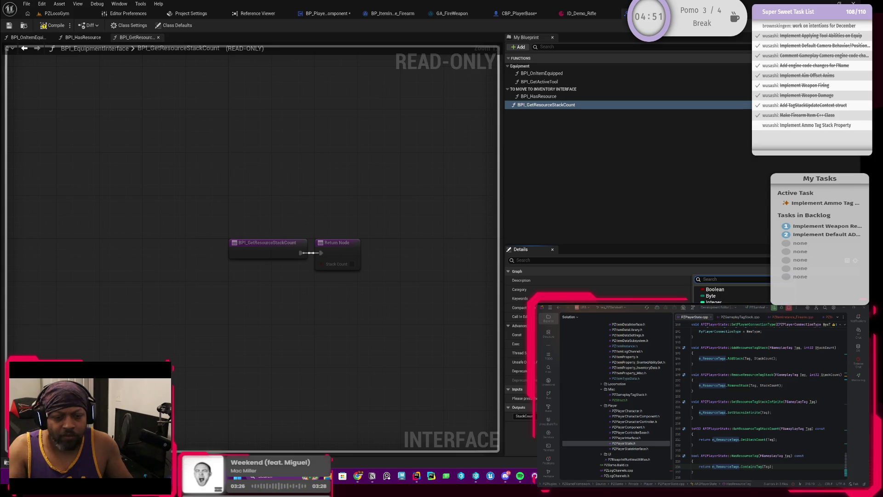
click(713, 302)
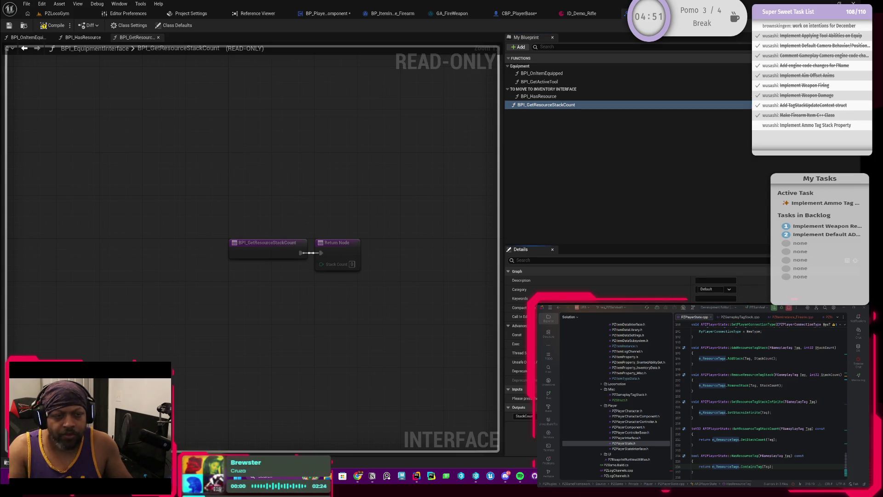
drag(525, 108, 529, 90)
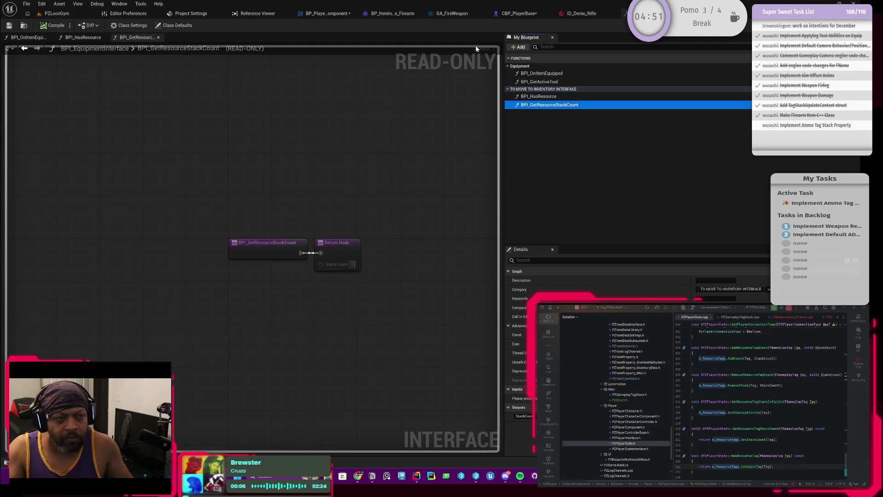
click(637, 13)
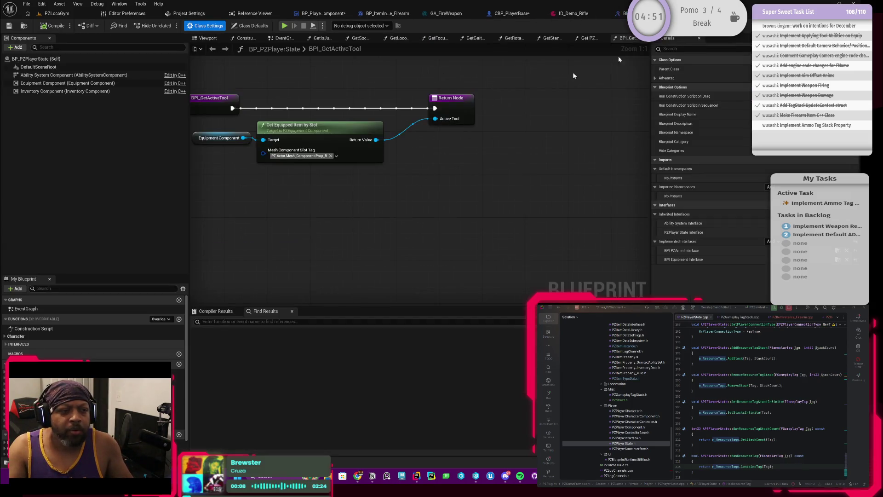
Open BP_PZPlayerState's BPI_HasResource graph and place a Get Stat Tag Stack Count node
click(14, 344)
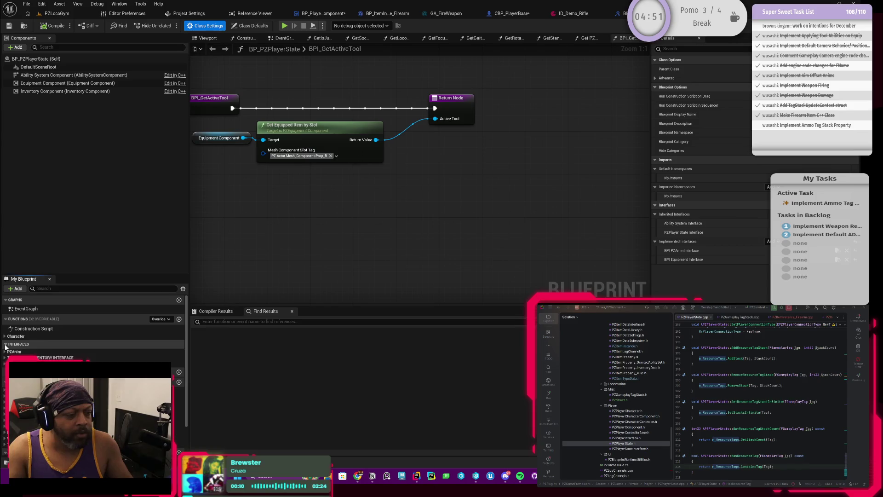
click(92, 373)
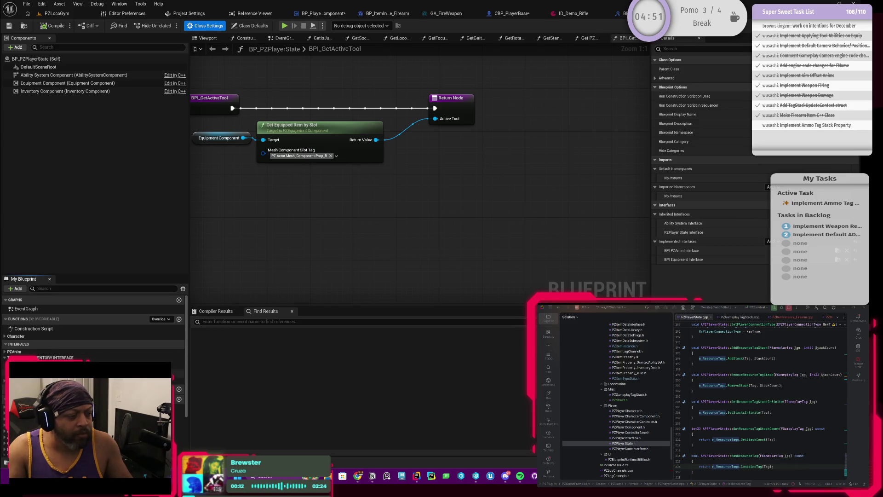
double_click(92, 373)
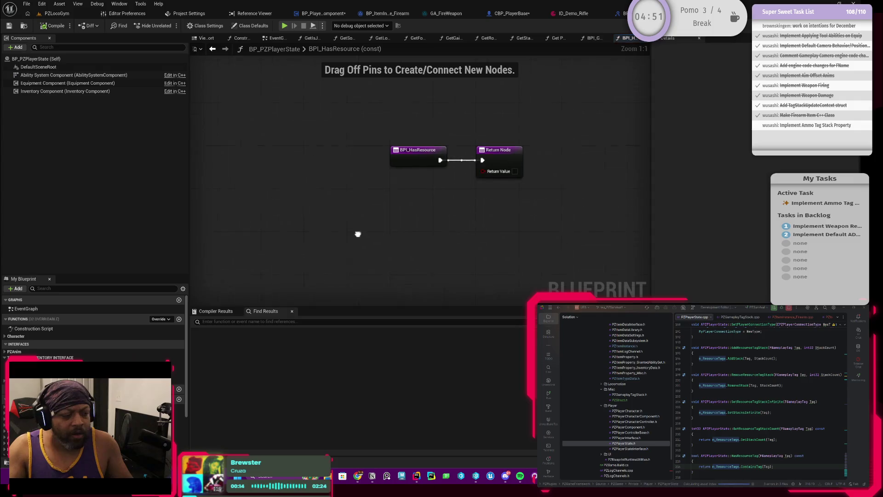
right_click(386, 227)
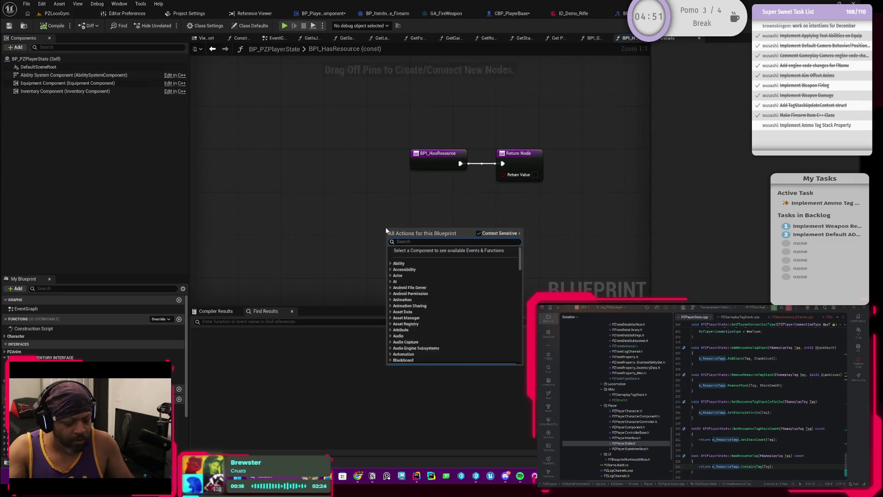
text(get)
key(BackSpace)
key(BackSpace)
key(BackSpace)
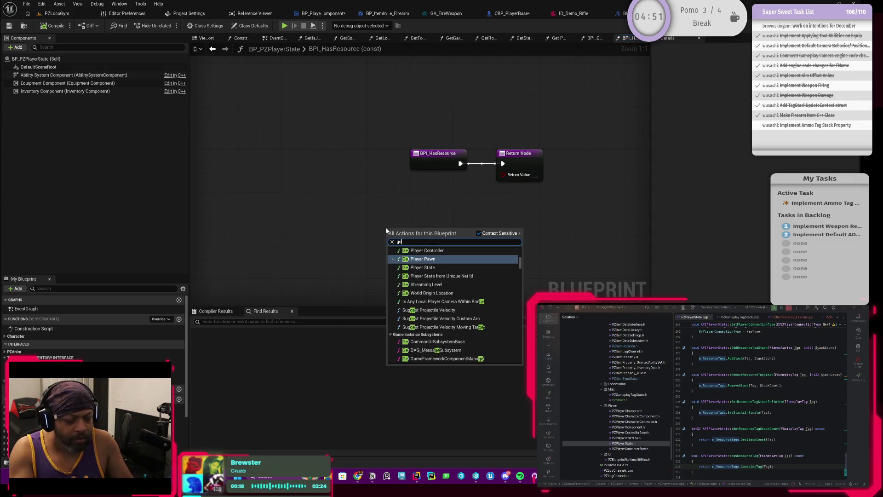
text(has)
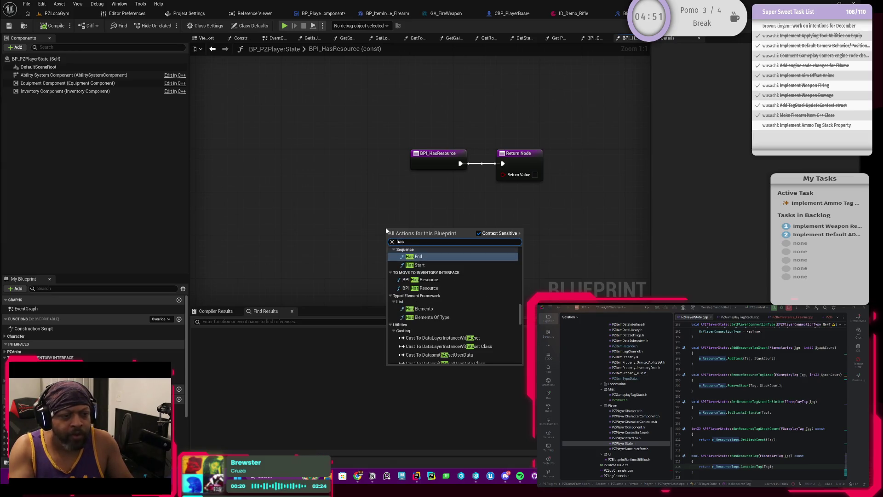
text(re)
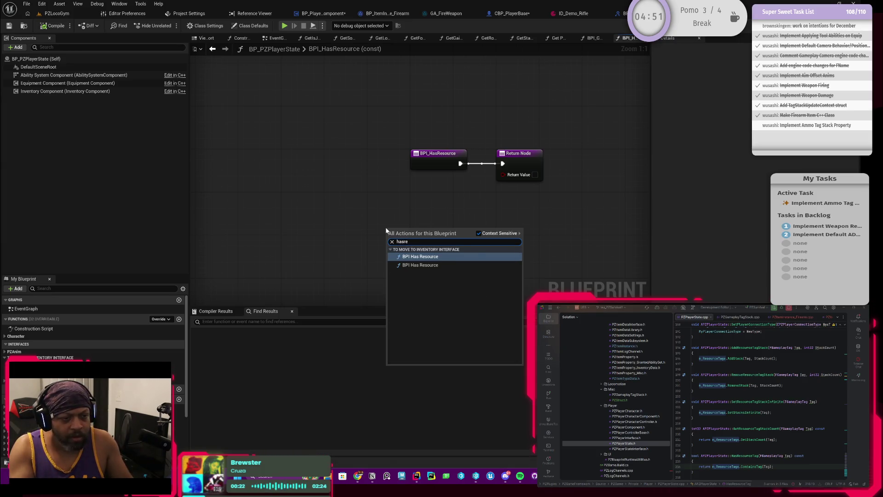
key(Escape)
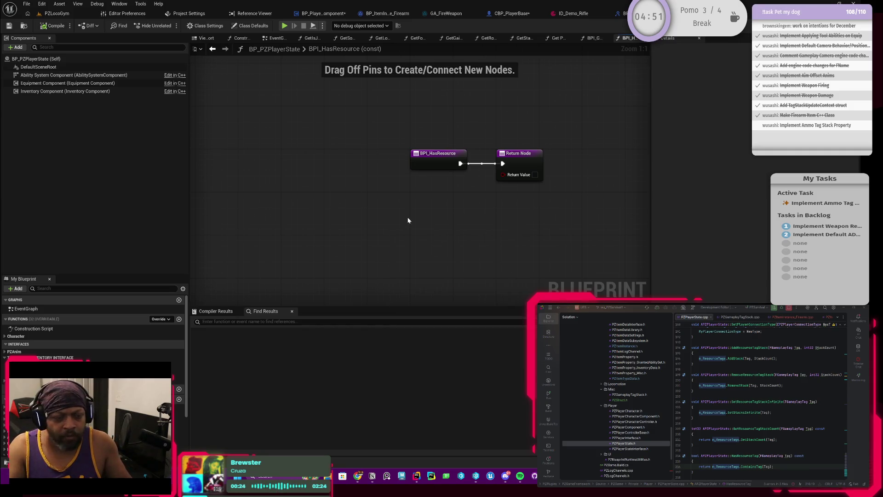
right_click(408, 220)
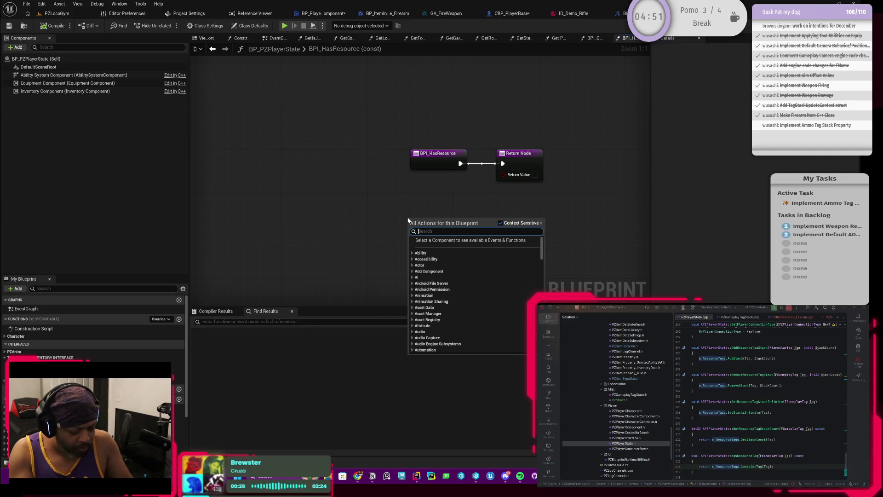
text(gets)
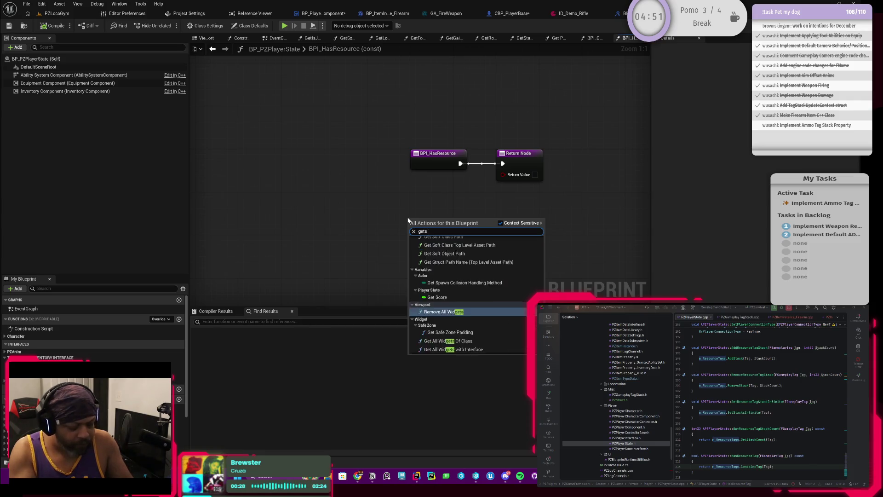
text(tat)
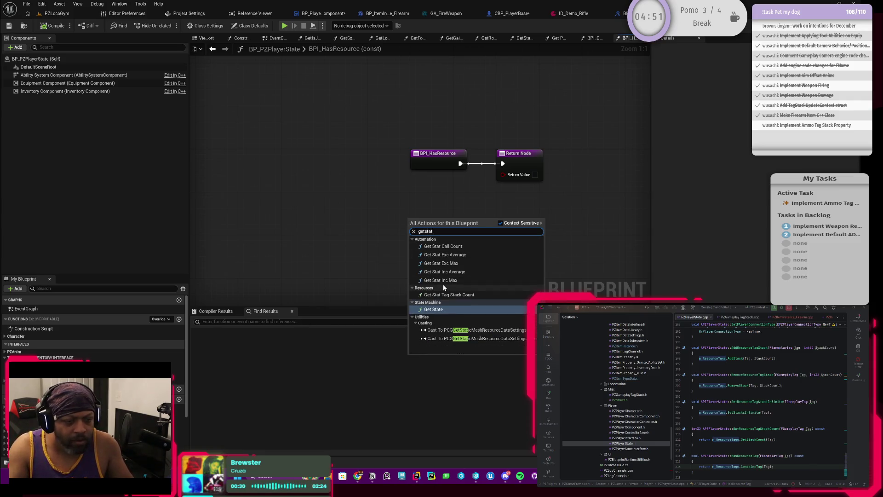
click(462, 297)
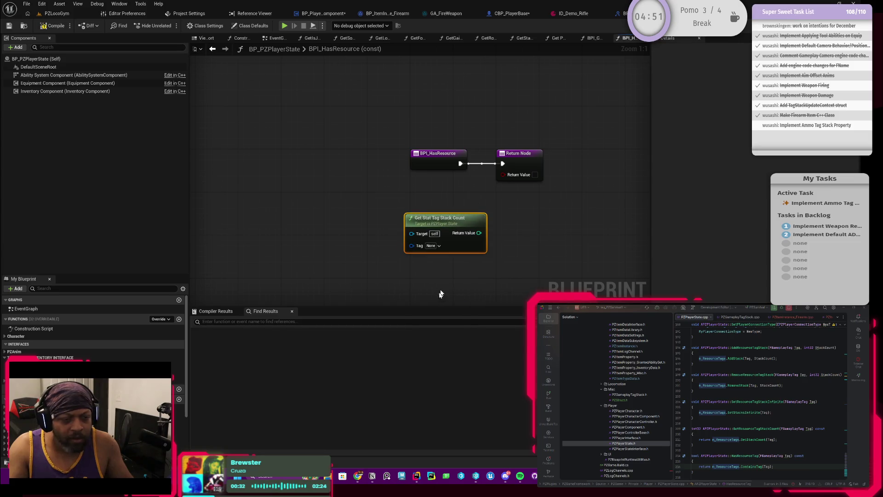
Search for a 'hastag' node, then look up the HasResourceTag declaration in the header
right_click(408, 273)
text(hastag)
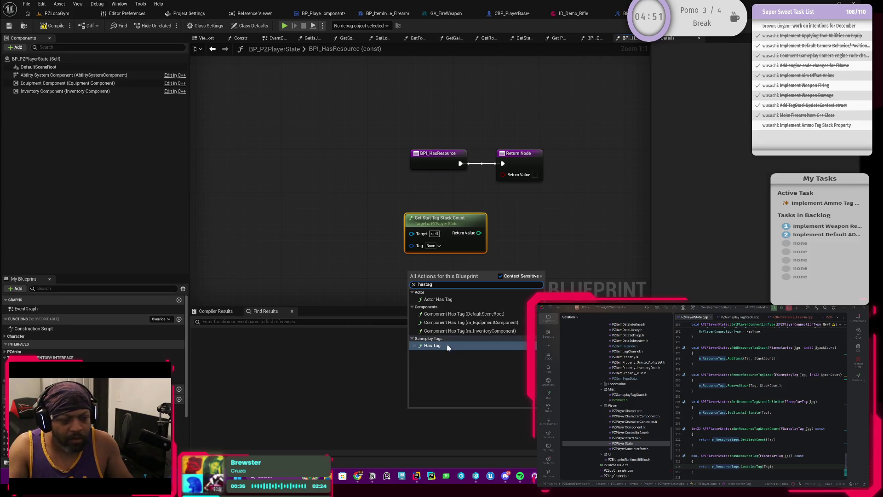
click(385, 283)
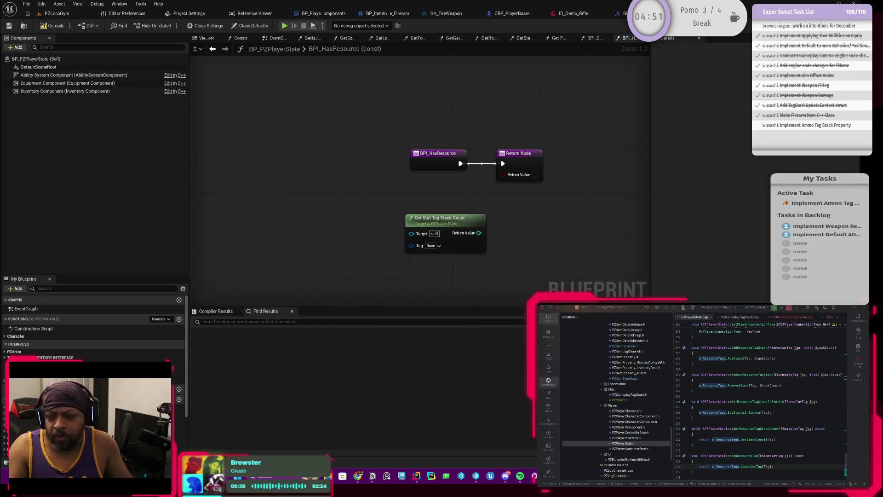
click(755, 408)
scroll(756, 409, down, 5)
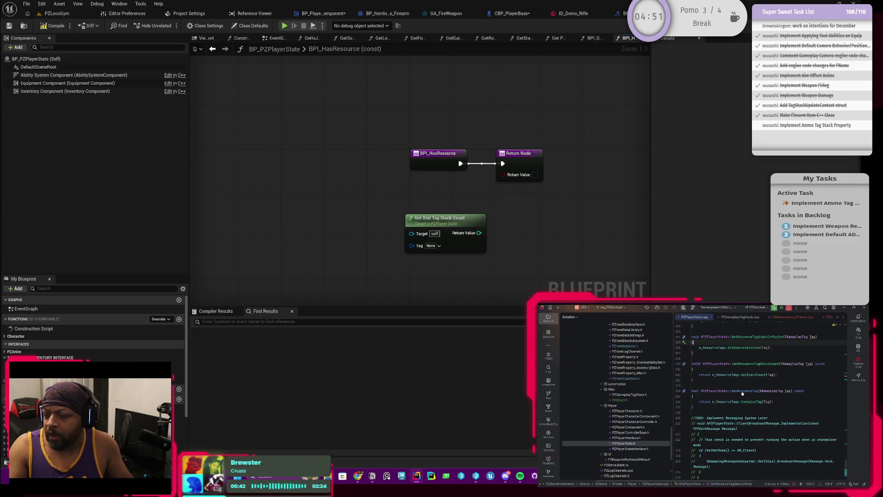
ctrl+click(742, 393)
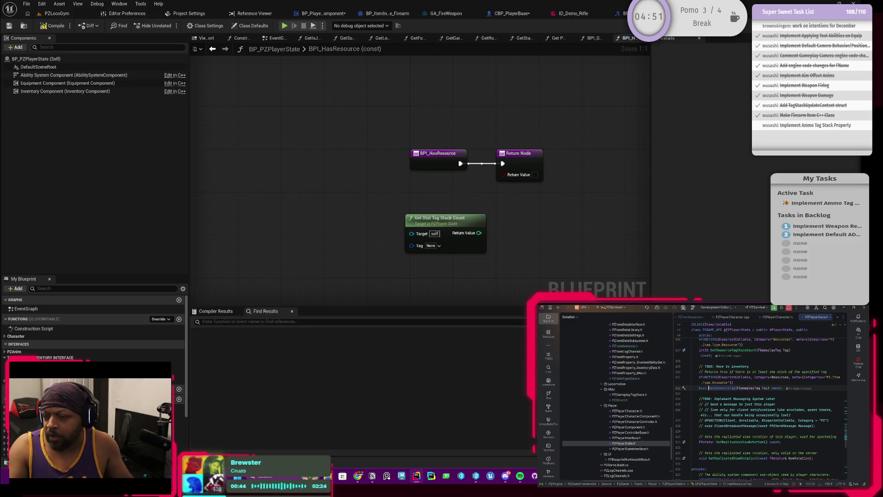
scroll(723, 394, up, 1)
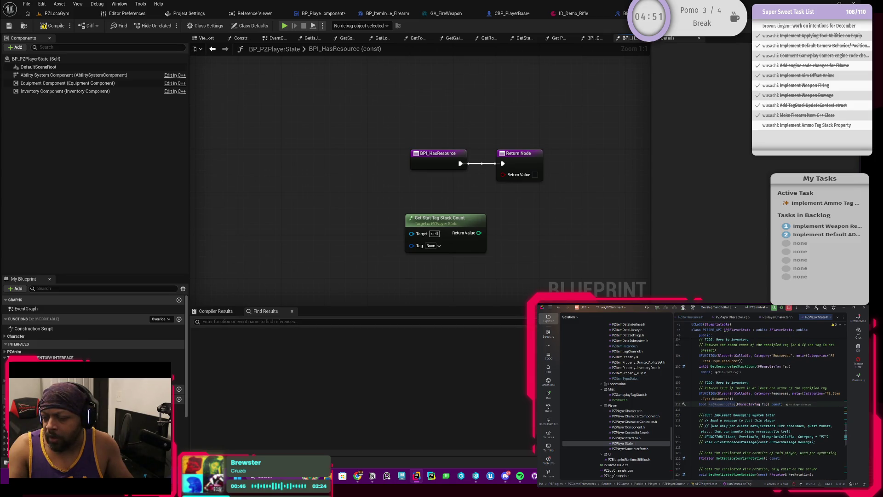